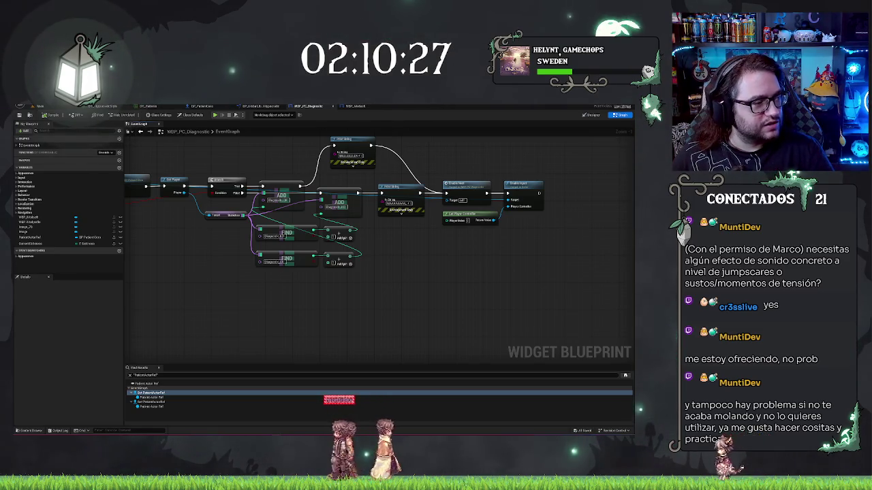
Step: Screenshot the event graph, then start a Play In Editor test of the hospital level
key("super+shift+s")
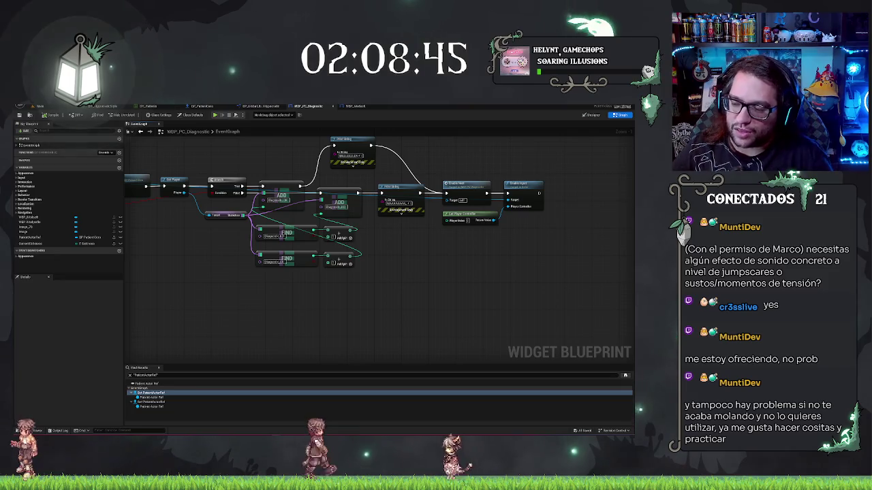
left_click(53, 107)
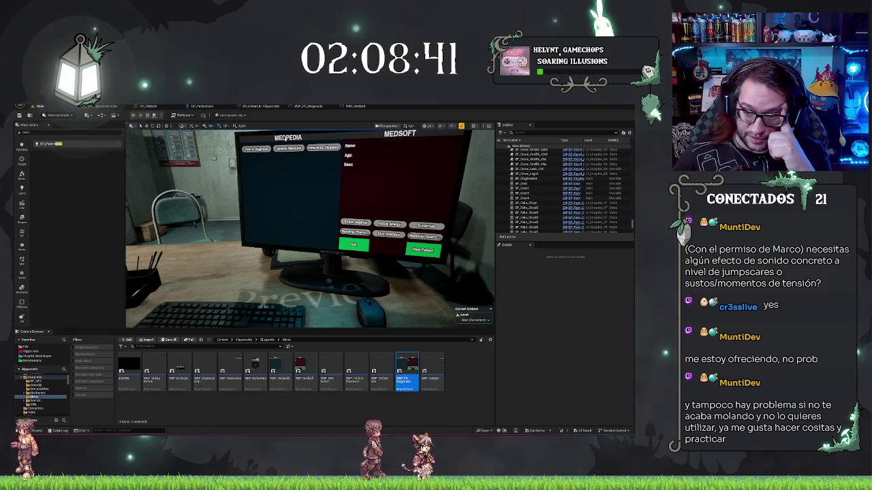
key("alt+p")
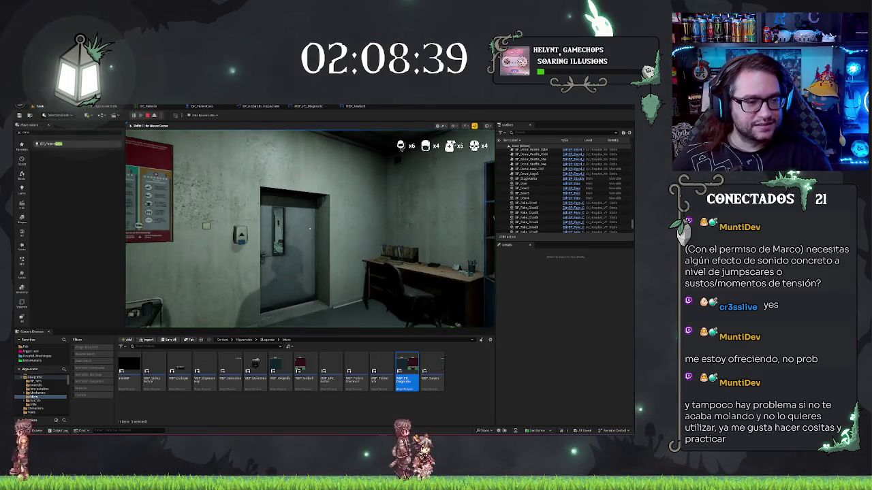
Step: Walk through the waiting hall, dark corridor and red-lit room to the patient's bedside
key("w")
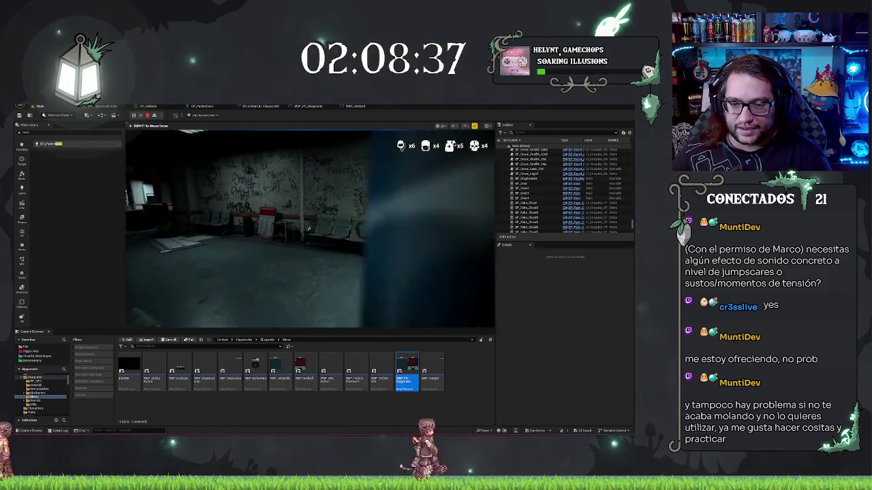
key("w")
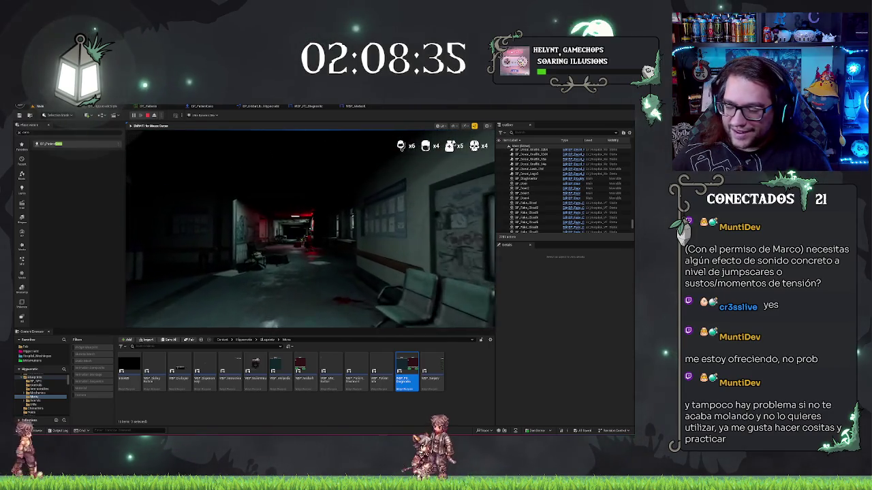
key("w")
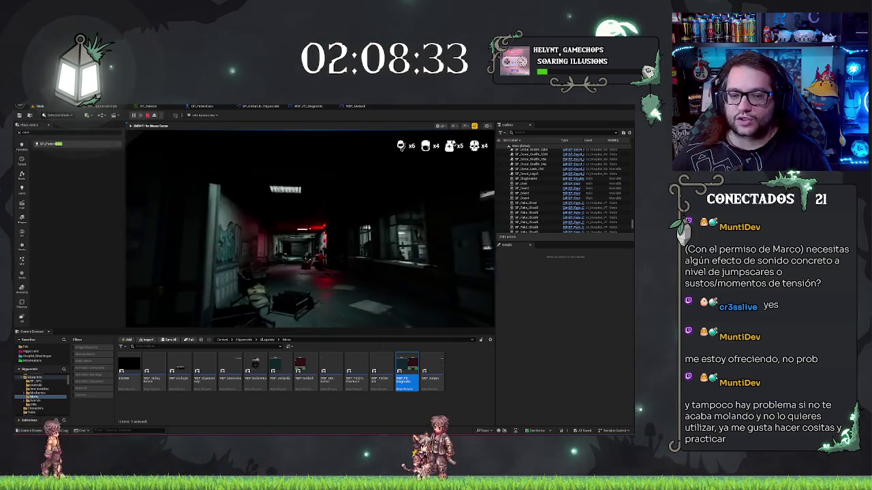
key("w")
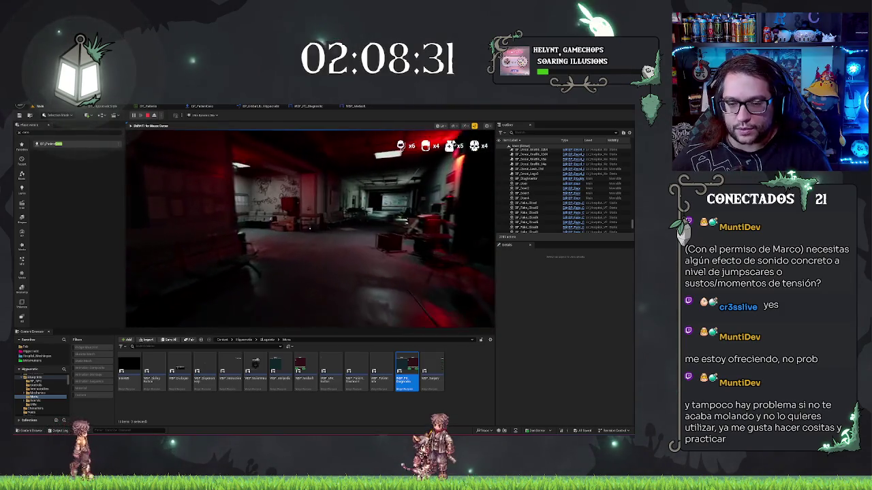
key("w")
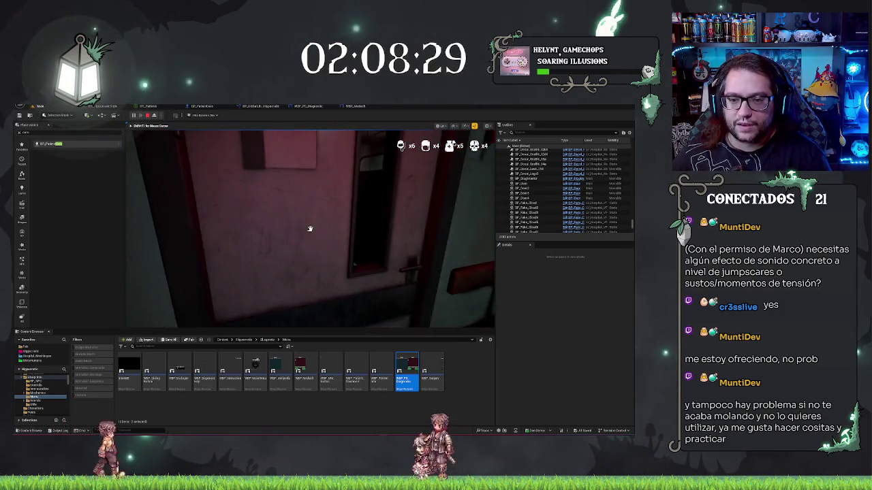
key("w")
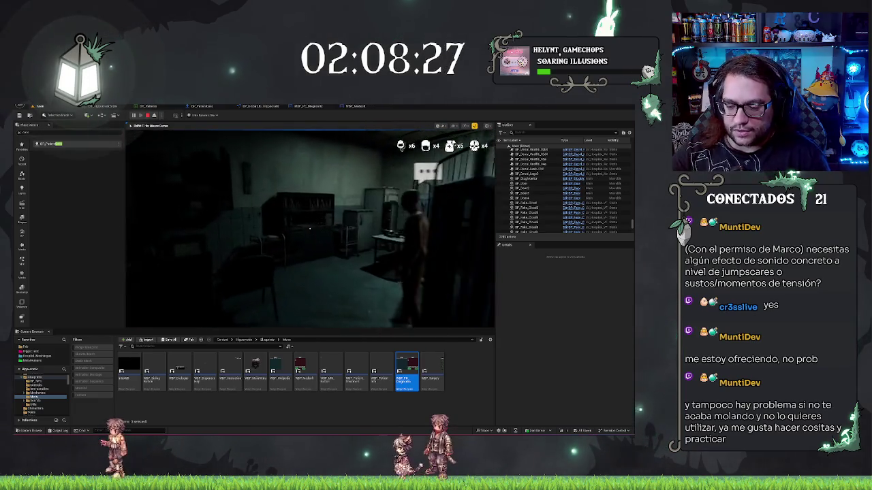
key("w")
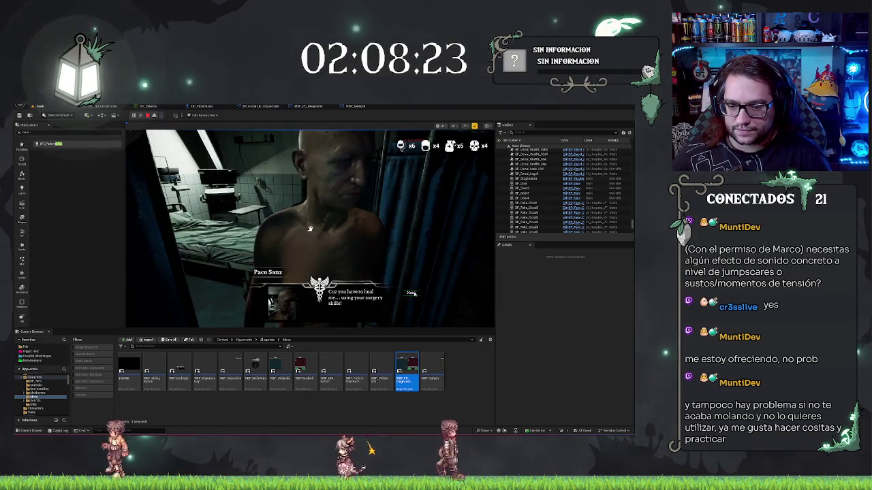
Step: Dismiss the patient's dialogue and cut along the yellow dashed incision line on the torso
left_click(412, 292)
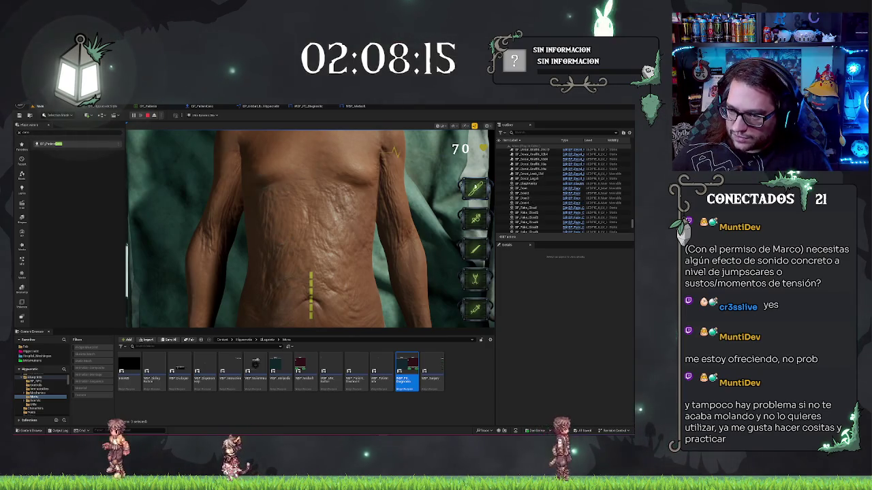
left_click_drag(310, 274, 312, 321)
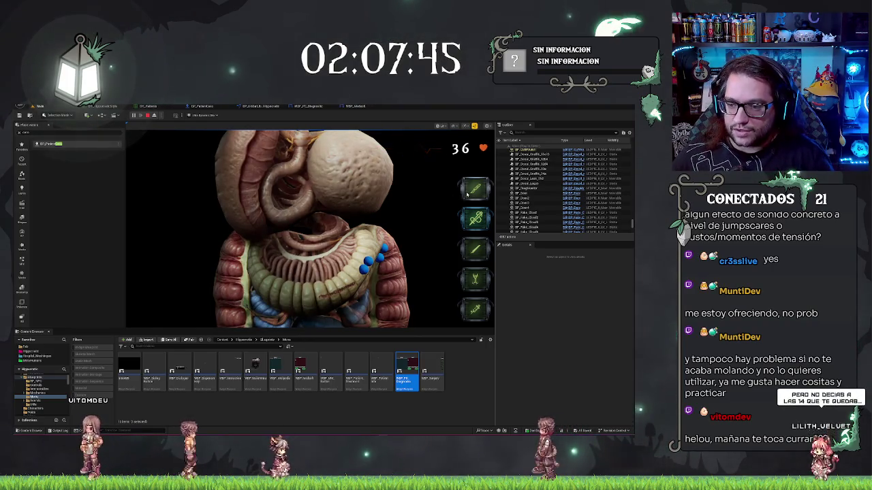
Step: Apply the bottom side-bar surgical tool to each marked spot on the intestines until surgery ends
left_click(363, 271)
left_click(364, 271)
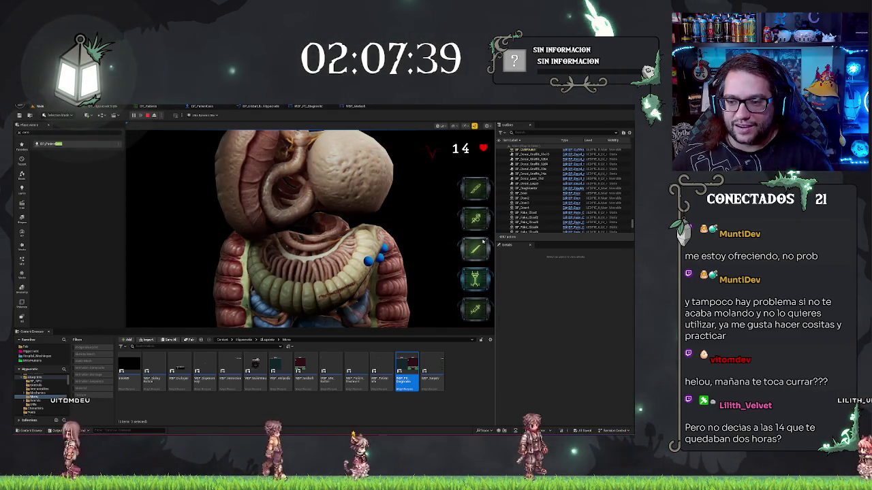
left_click(462, 314)
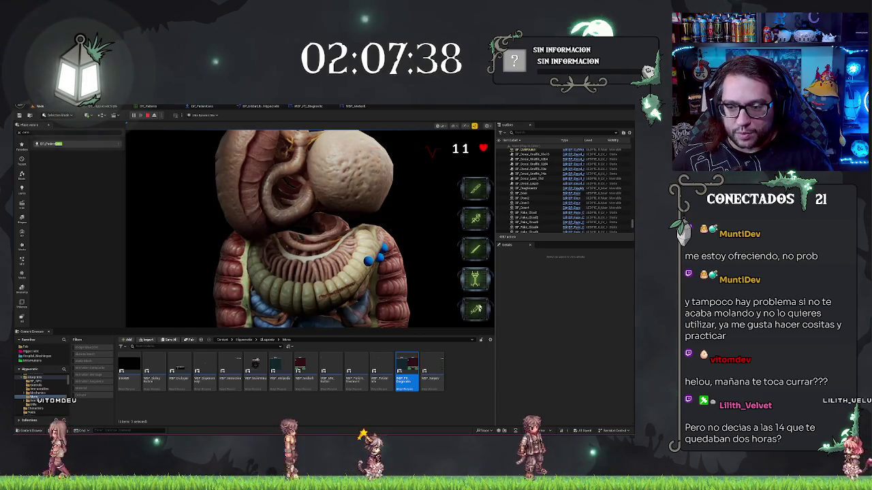
left_click(280, 269)
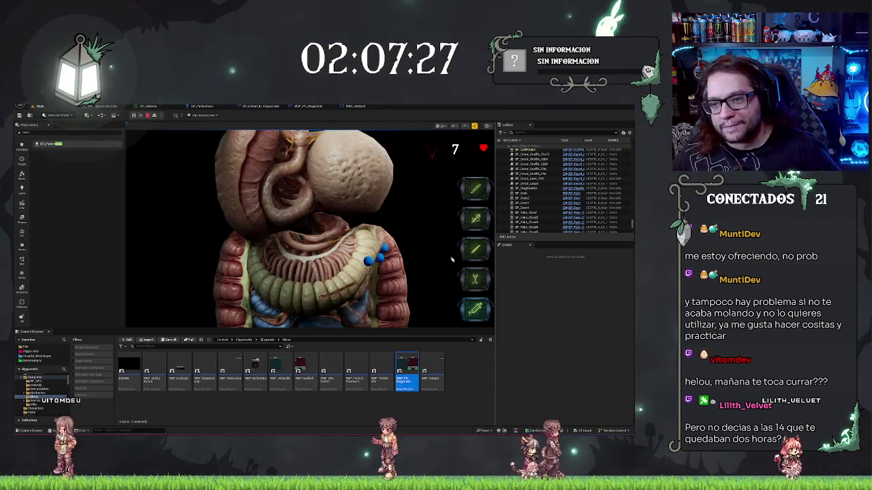
left_click(288, 265)
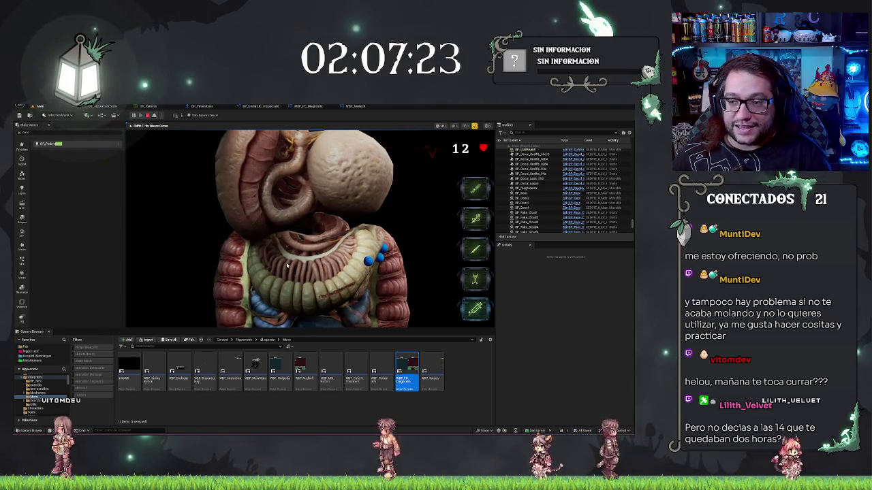
left_click(298, 264)
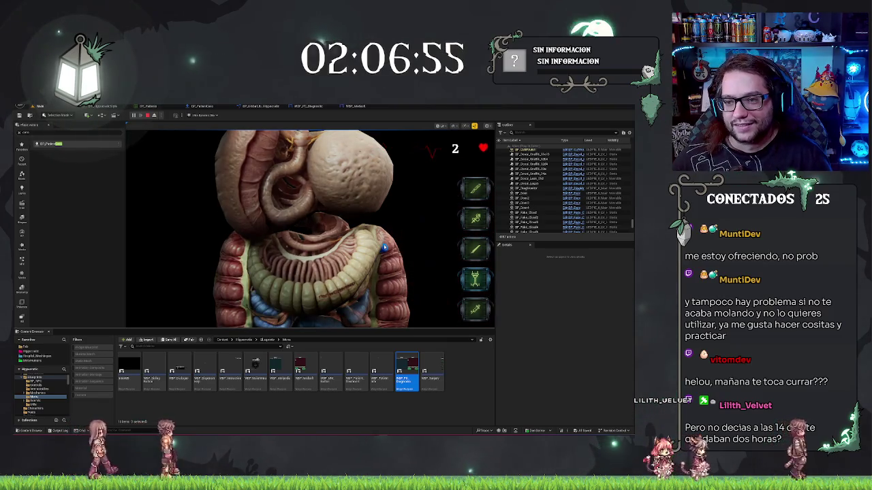
left_click(384, 248)
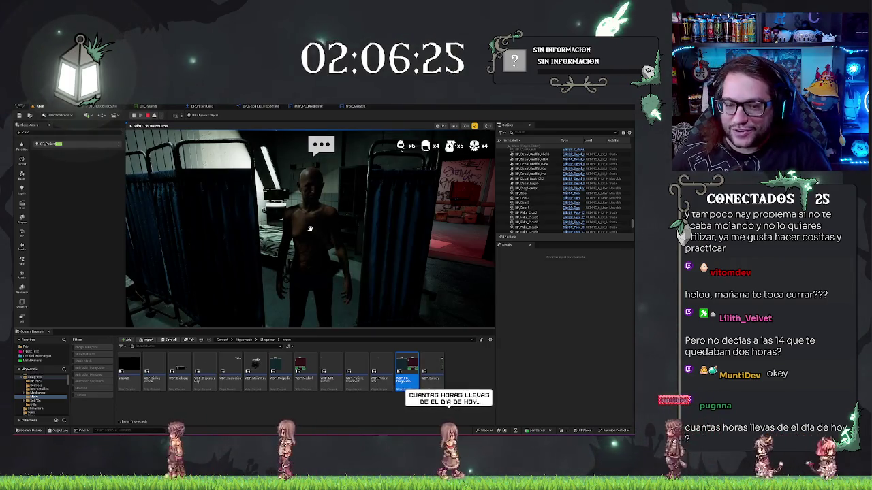
Step: Stop the play test and return to the WBP_PC_Diagnostic widget's event graph
key("Escape")
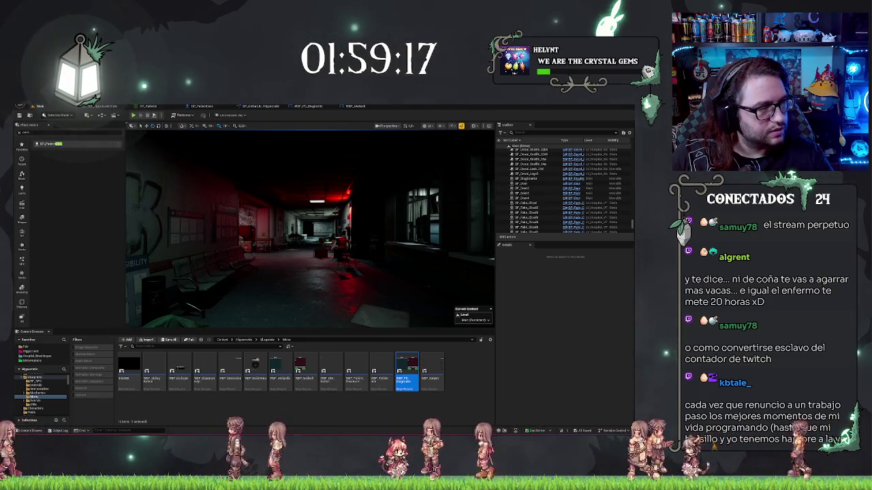
left_click(325, 107)
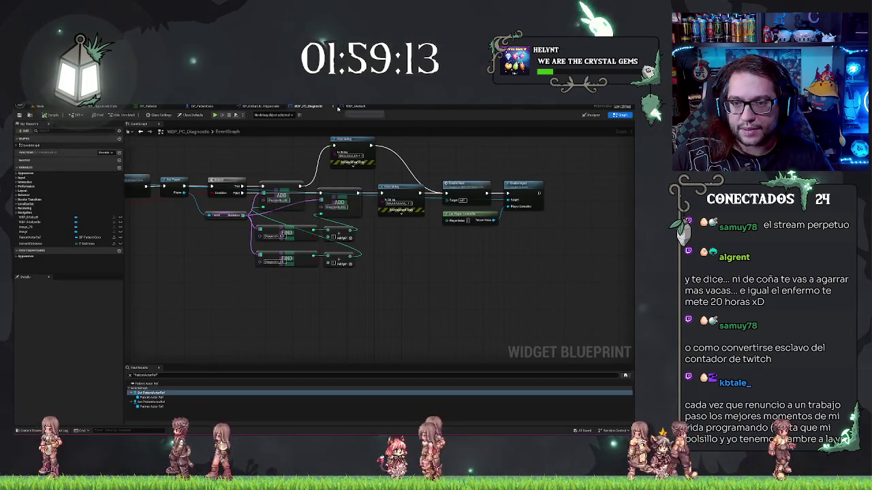
Step: Select the Get Player, Disable Input and player-controller nodes in WBP_PC_Diagnostic, then switch to WBP_Medsoft
scroll(415, 287, "down", 5)
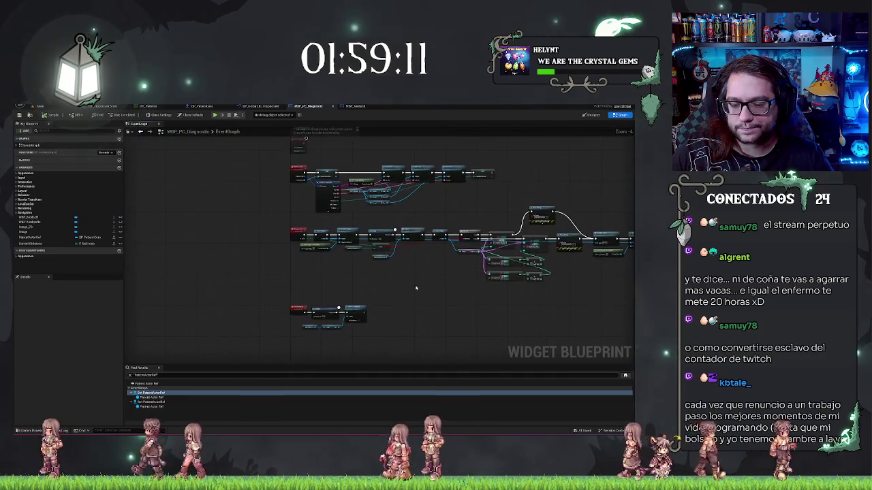
scroll(415, 288, "up", 4)
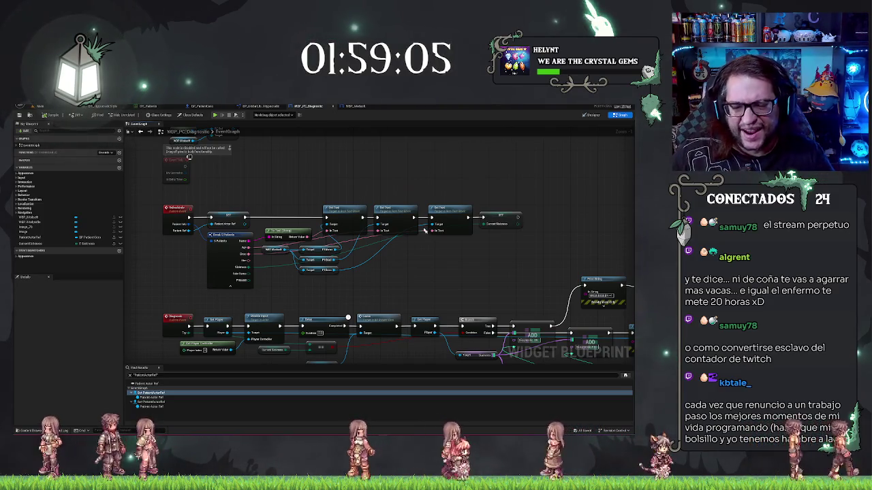
mouse_move(424, 232)
left_mouse_down()
mouse_move(429, 204)
mouse_move(440, 240)
mouse_move(404, 378)
left_mouse_up()
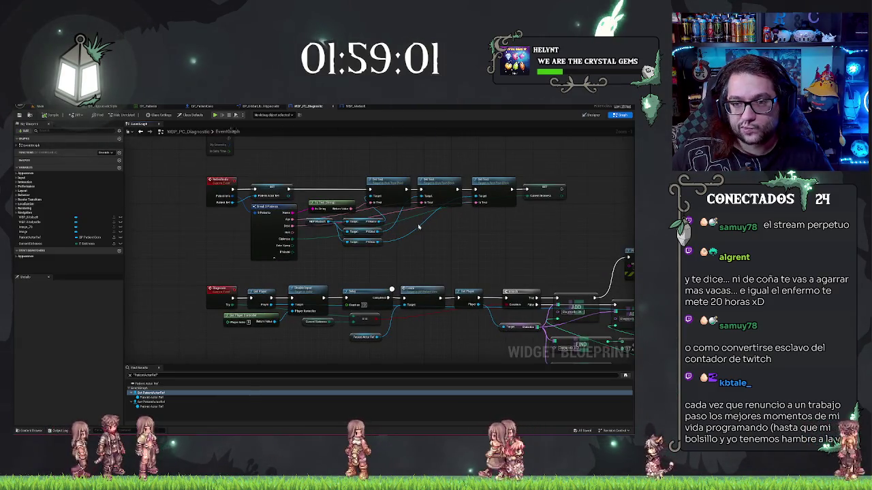
left_click_drag(419, 226, 402, 260)
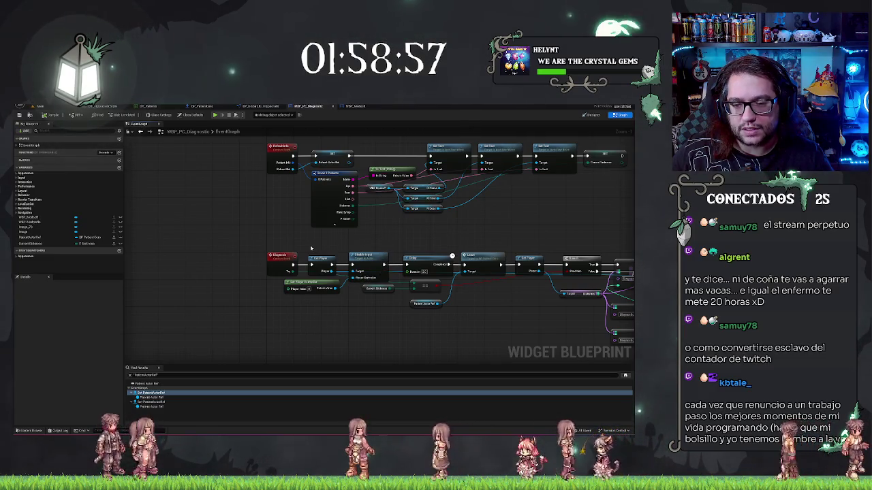
left_click_drag(310, 249, 360, 311)
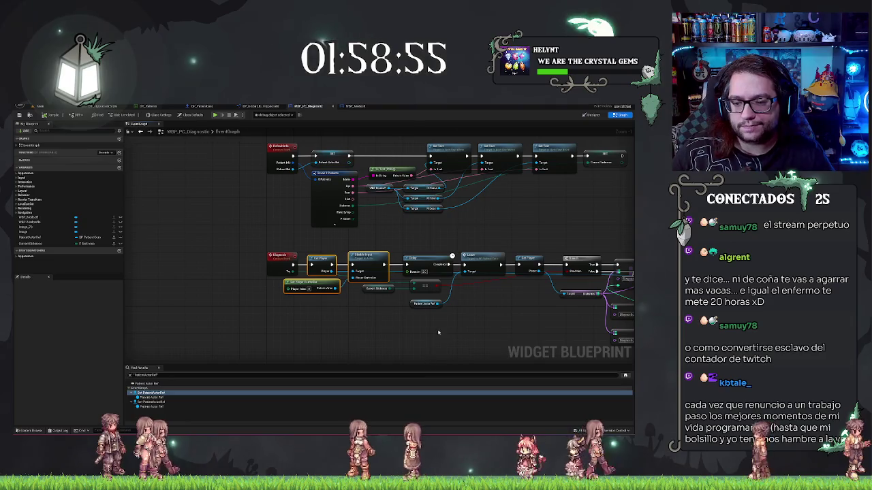
left_click_drag(437, 332, 269, 296)
left_click_drag(408, 314, 501, 301)
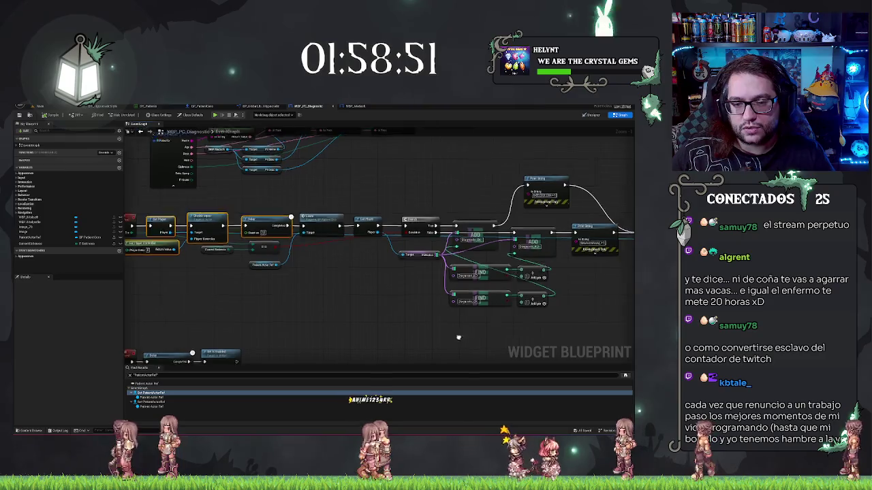
left_click_drag(405, 326, 96, 319)
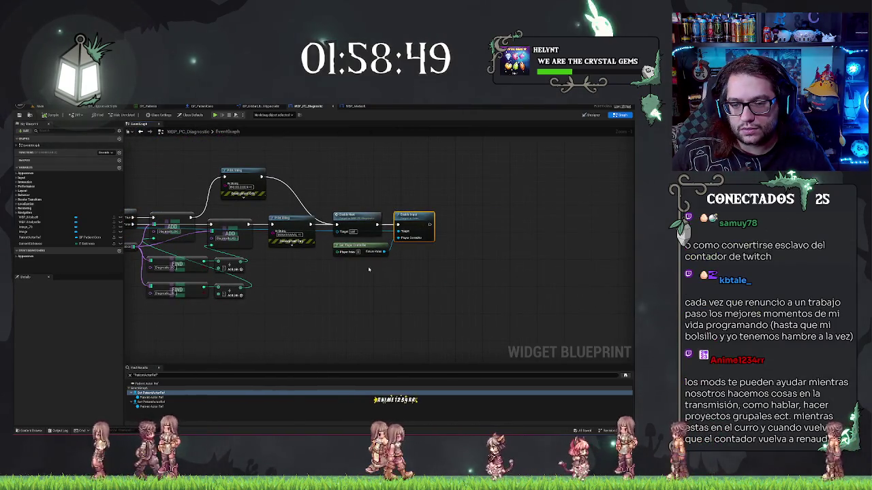
left_click(349, 246)
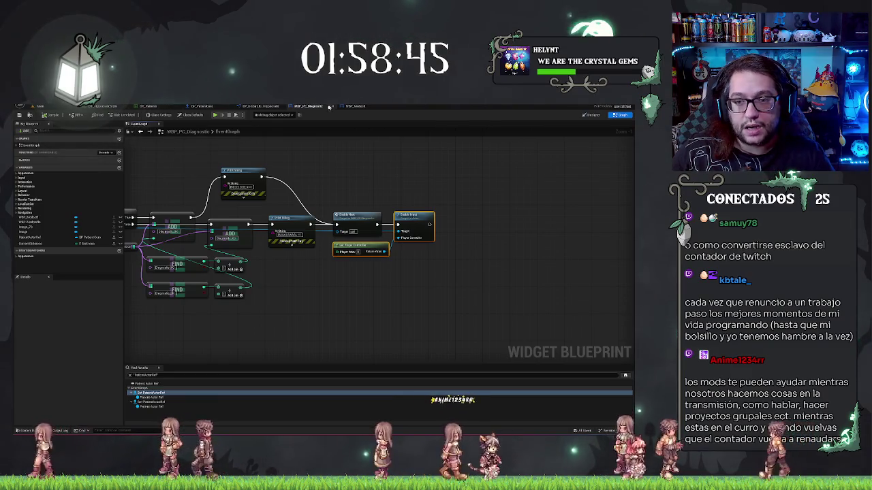
left_click(354, 106)
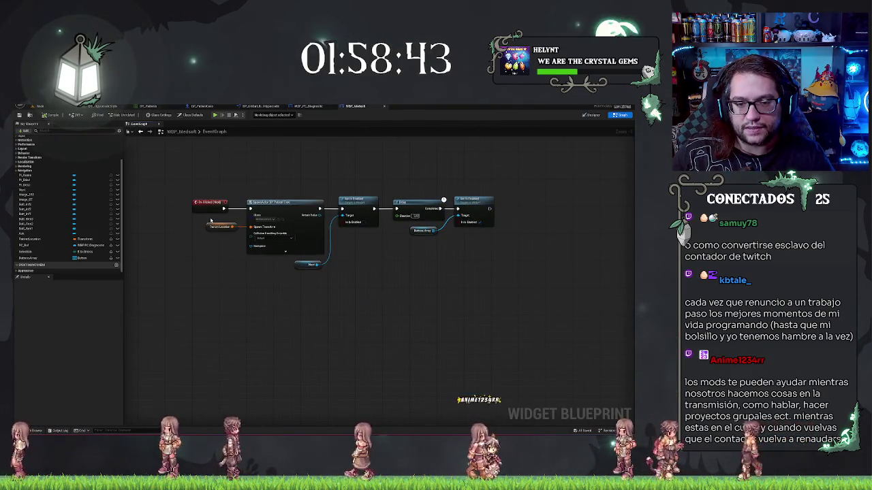
Step: Paste the copied input and delay nodes into WBP_Medsoft and rearrange the chain to make room
key("ctrl+a")
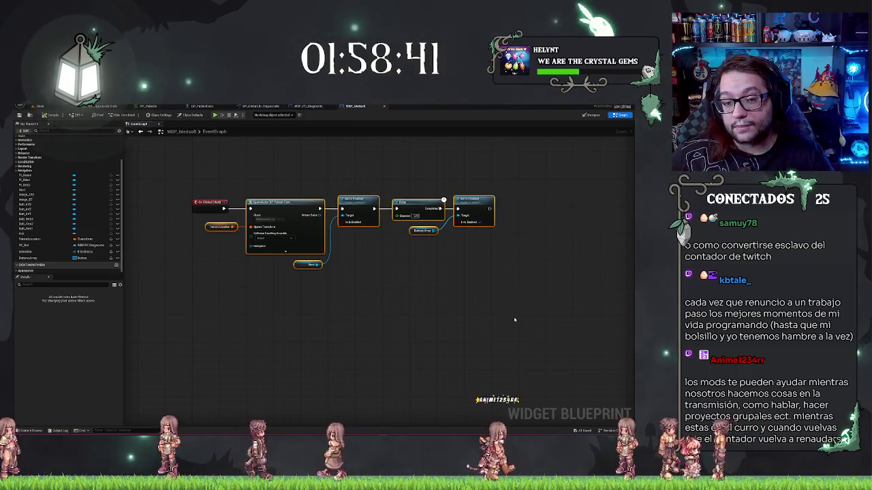
key("f")
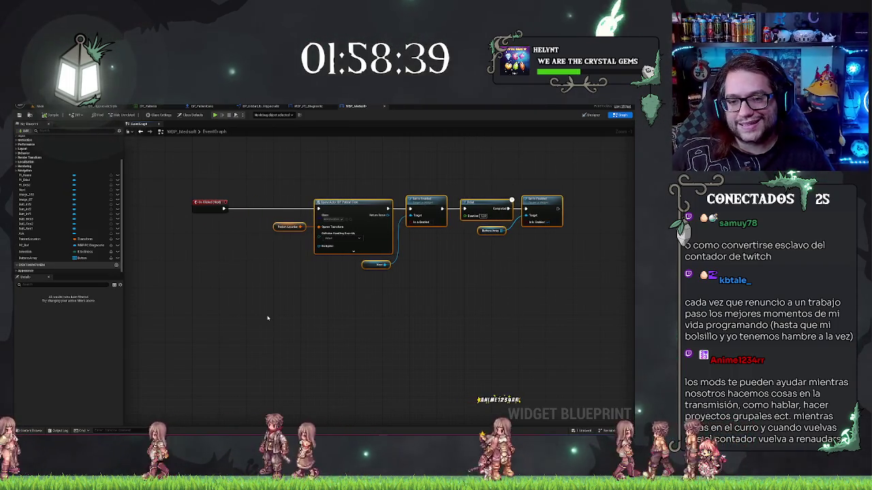
left_click(239, 334)
key("ctrl+v")
mouse_move(166, 325)
left_mouse_down()
mouse_move(319, 294)
mouse_move(310, 278)
left_mouse_up()
mouse_move(388, 176)
left_mouse_down()
mouse_move(273, 252)
mouse_move(525, 253)
mouse_move(534, 266)
left_mouse_up()
left_click_drag(545, 203, 606, 202)
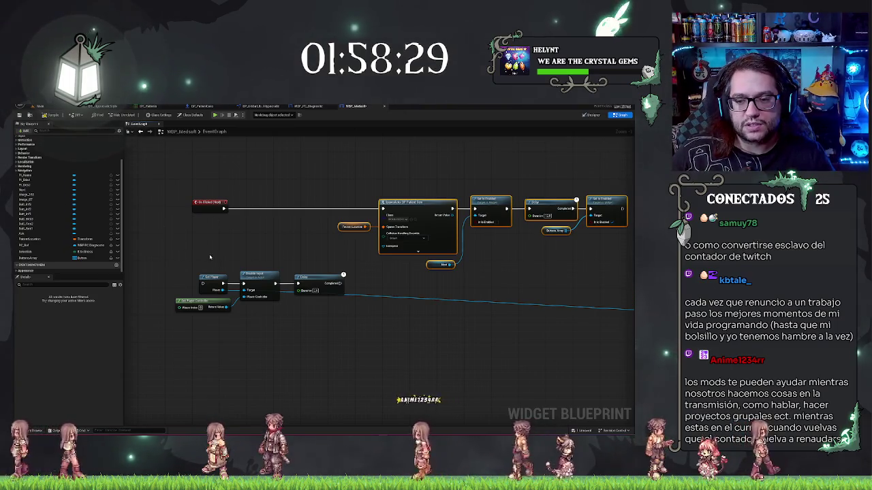
left_click_drag(182, 255, 351, 297)
left_click_drag(266, 279, 305, 198)
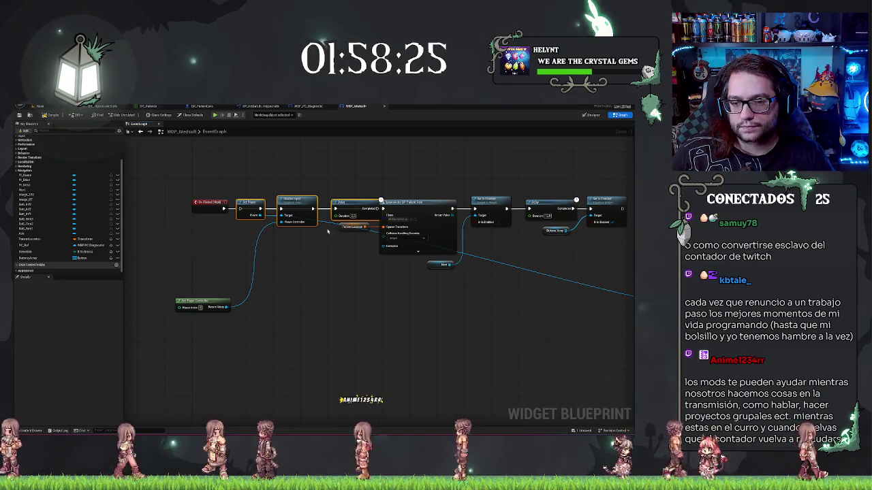
mouse_move(334, 158)
left_mouse_down()
mouse_move(579, 266)
mouse_move(627, 270)
left_mouse_up()
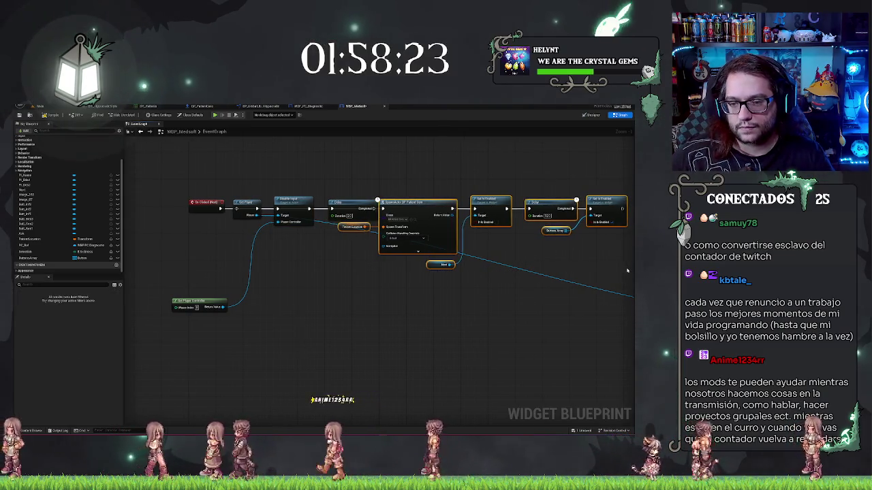
key("Right")
Step: Wire On Clicked into Get Player and Delay into Spawn Actor; place Enable Input after the last Set Is Enabled
left_click_drag(220, 209, 237, 210)
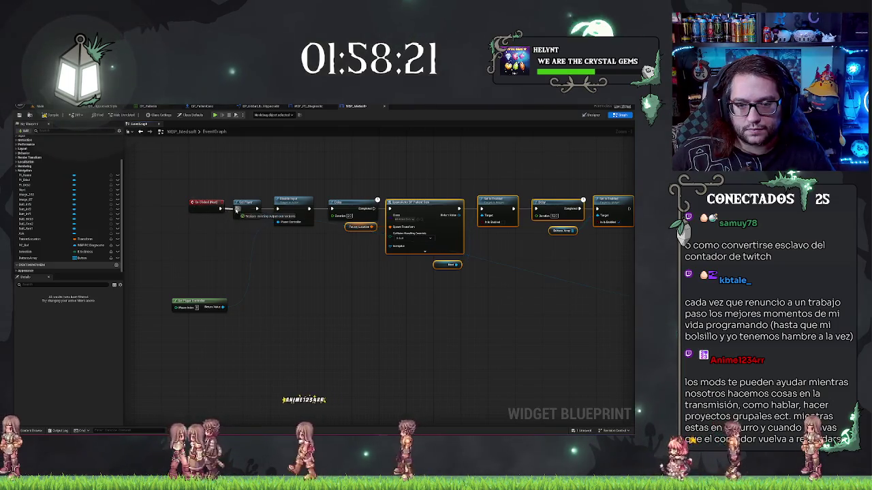
left_click_drag(373, 208, 395, 210)
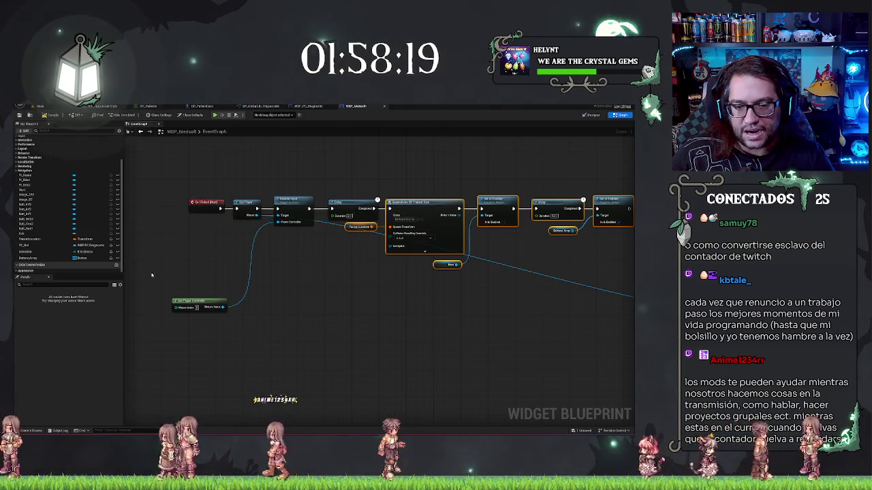
mouse_move(189, 299)
left_mouse_down()
mouse_move(252, 235)
mouse_move(331, 282)
mouse_move(304, 269)
left_mouse_up()
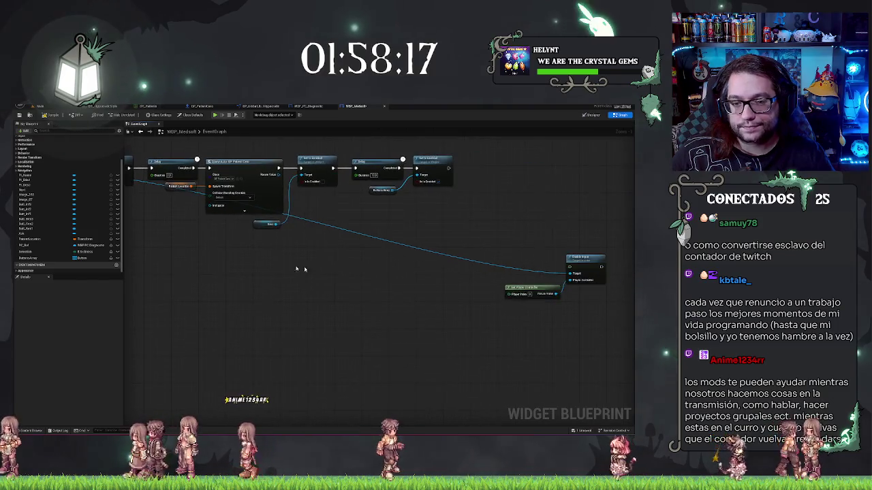
mouse_move(587, 257)
left_mouse_down()
mouse_move(522, 173)
mouse_move(493, 158)
mouse_move(258, 265)
left_mouse_up()
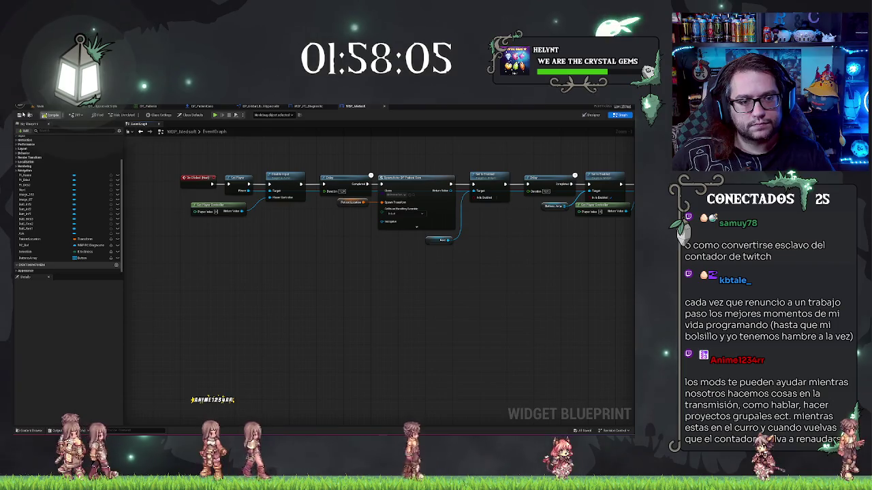
left_click_drag(245, 255, 268, 292)
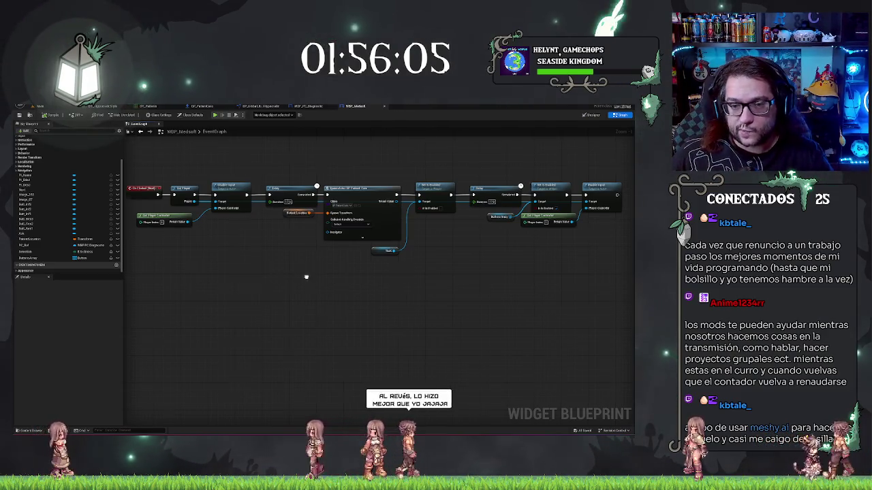
Step: Look over the WBP_Medsoft click chain, then return to the main level editor
left_click_drag(305, 277, 414, 303)
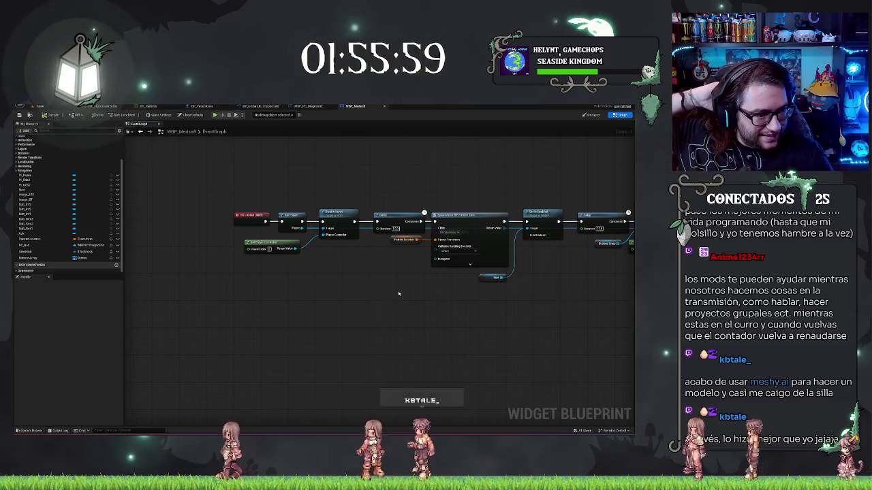
left_click_drag(398, 293, 316, 292)
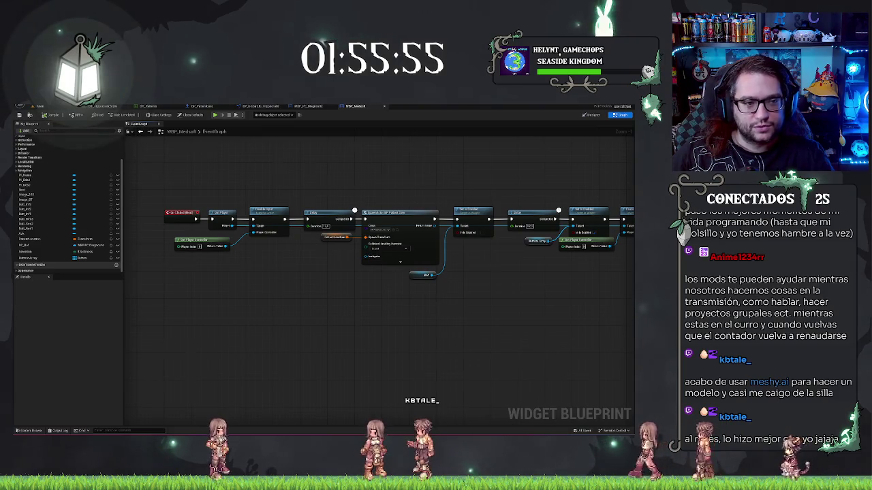
scroll(344, 307, "down", 3)
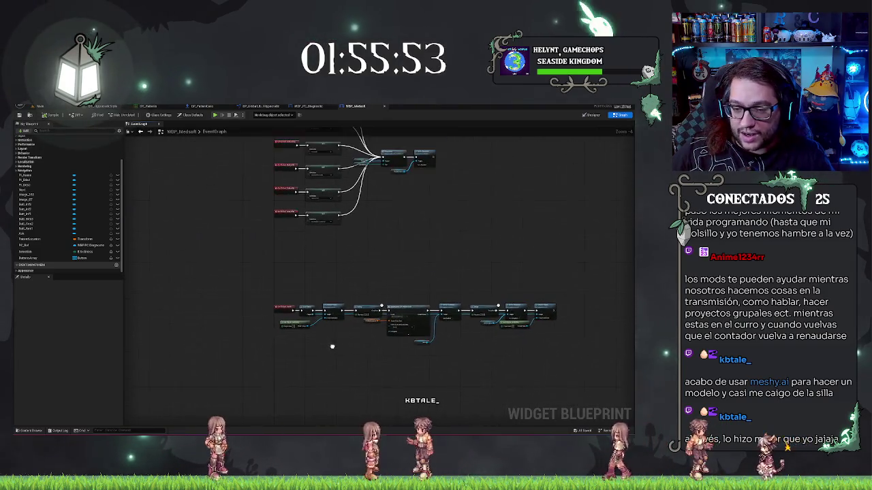
left_click_drag(410, 210, 388, 312)
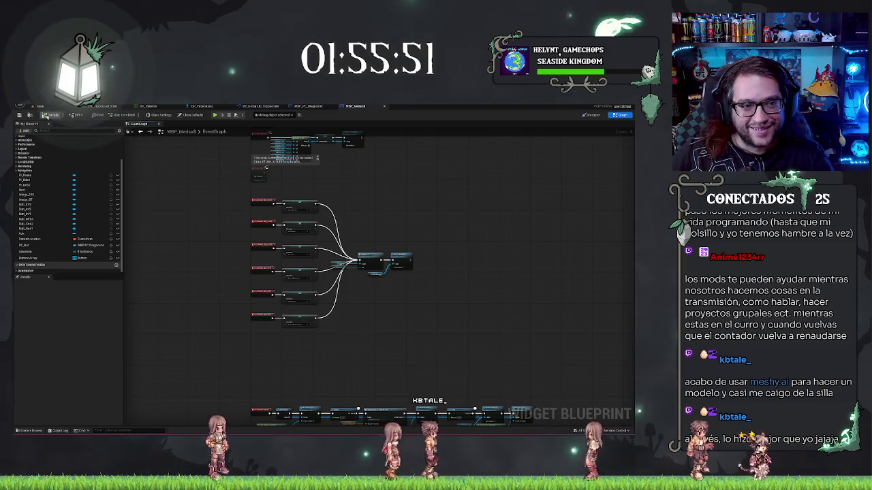
left_click_drag(443, 299, 419, 180)
left_click_drag(444, 225, 407, 179)
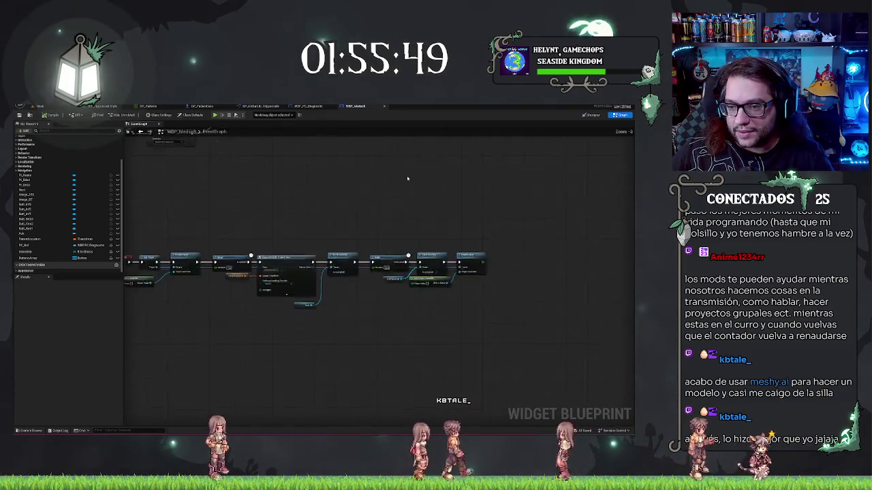
scroll(346, 181, "up", 3)
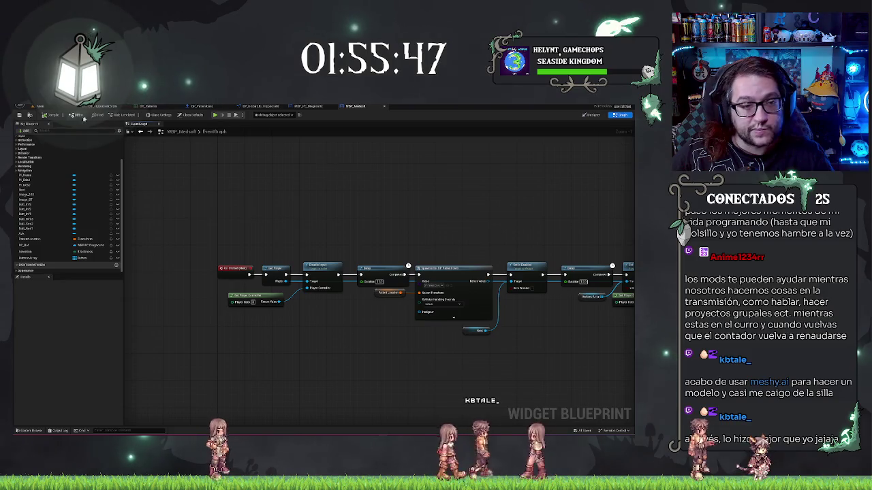
left_click(41, 107)
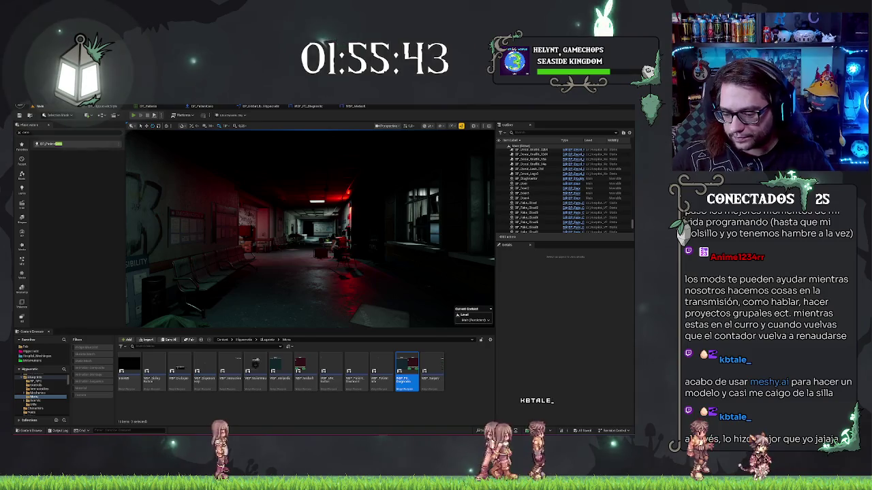
Step: Play-test the level and sit down at the office desk to use the Medsoft computer
key("alt+p")
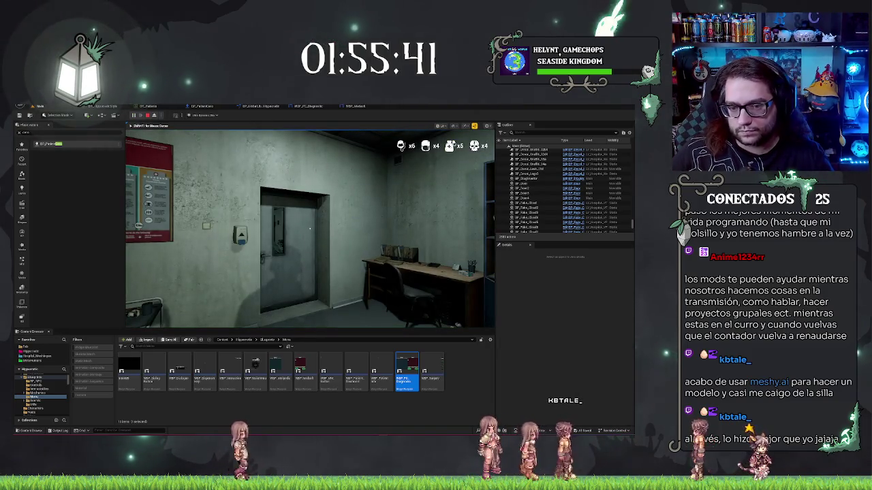
key("w")
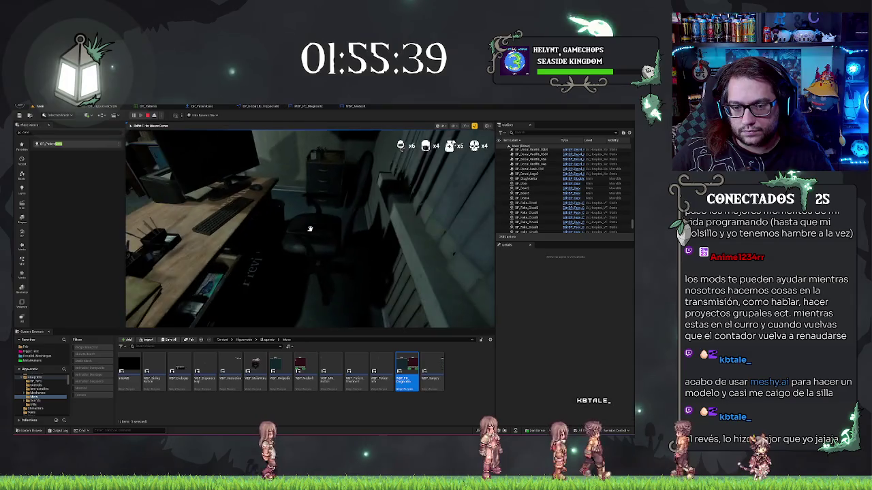
key("s")
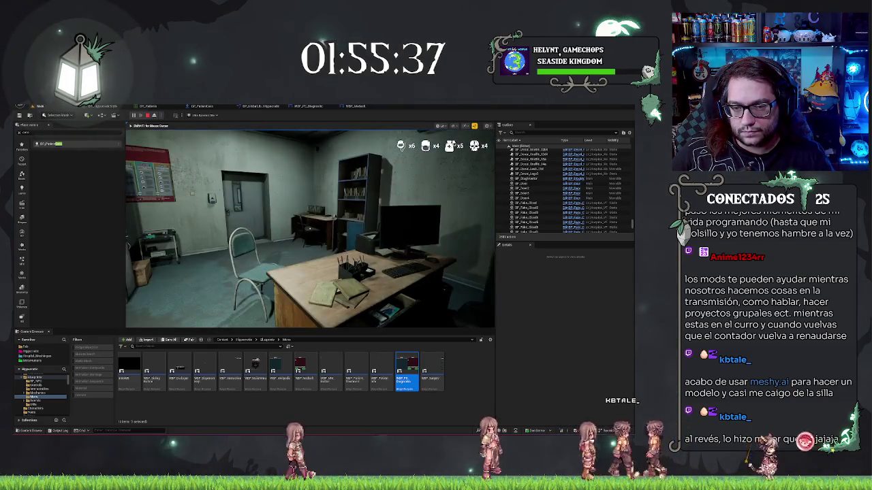
key("w")
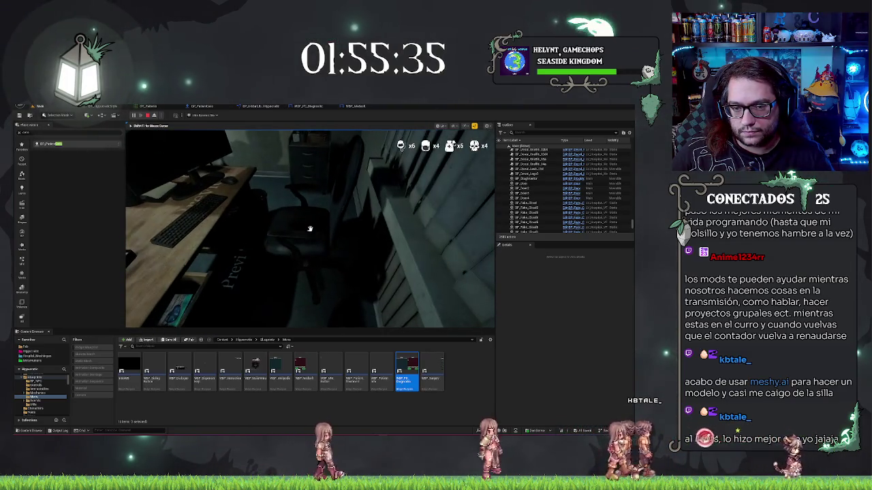
left_click(309, 229)
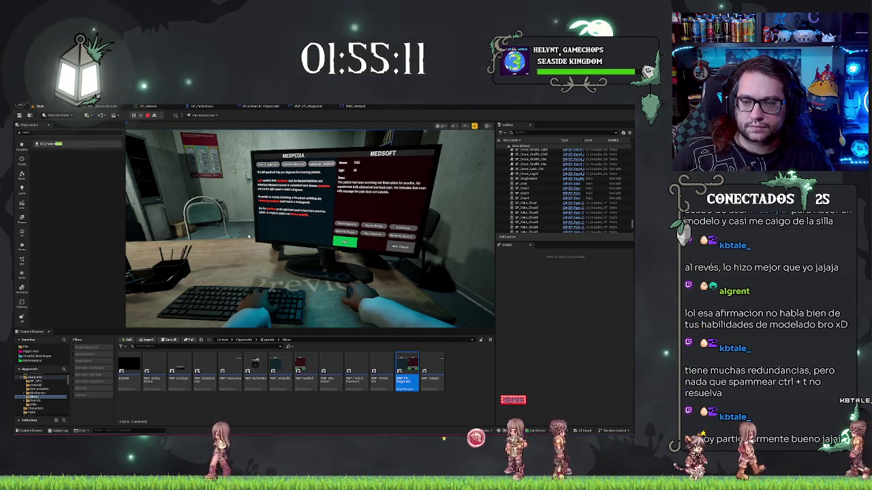
Step: Eject to view the room and patient, stop the session, and reopen the WBP_Medsoft graph
key("F8")
left_click_drag(247, 241, 215, 256)
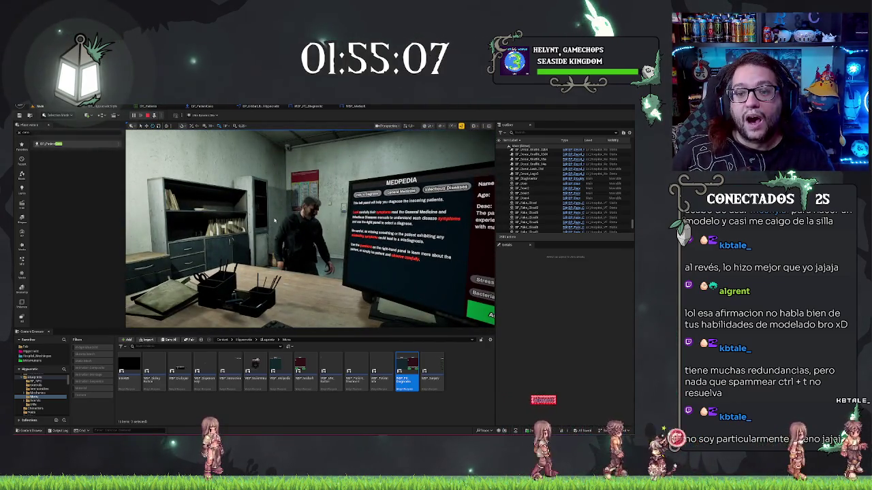
key("Escape")
left_click(356, 106)
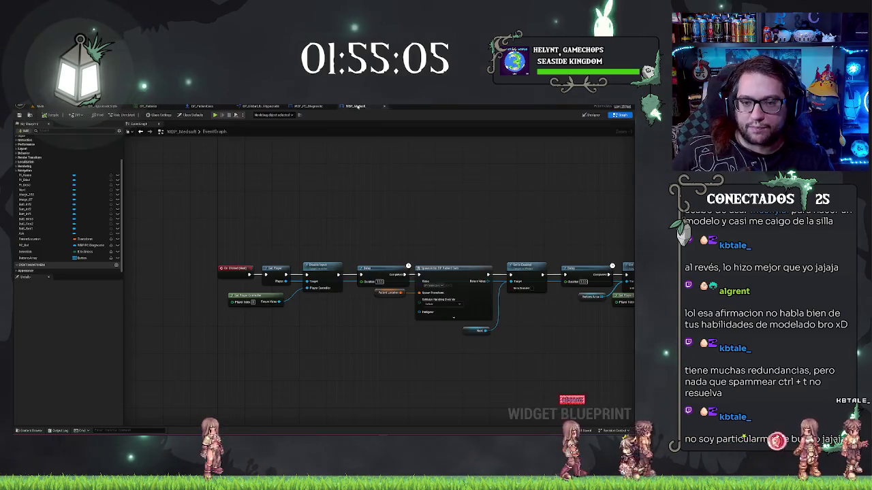
Step: Delete the Delay before SpawnActor and connect Disable Input directly to SpawnActor
left_click_drag(357, 216, 291, 219)
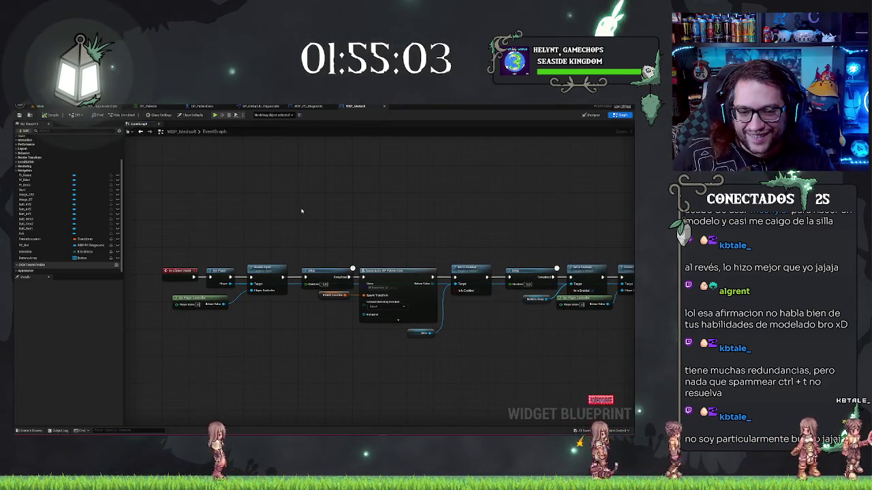
left_click_drag(420, 198, 339, 189)
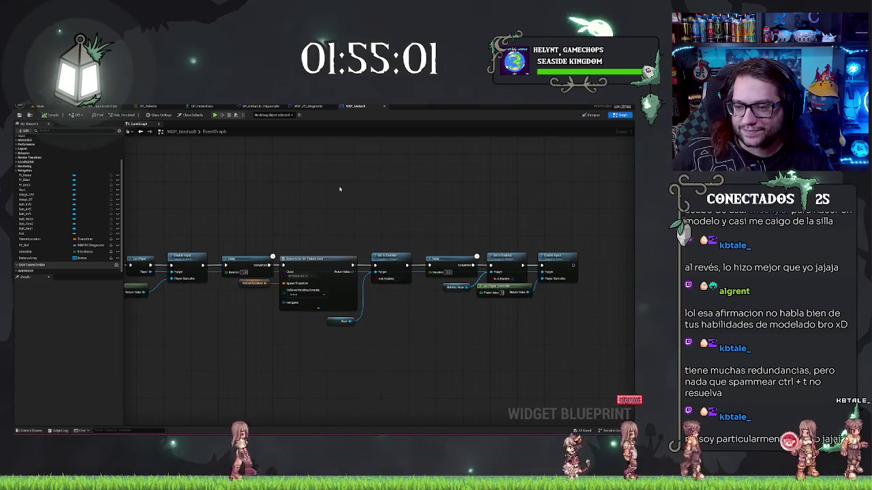
left_click_drag(291, 207, 326, 183)
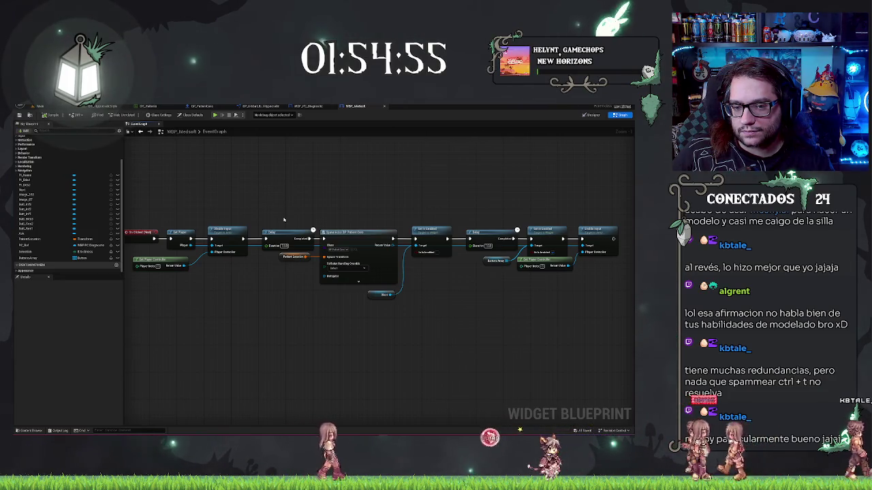
key("Delete")
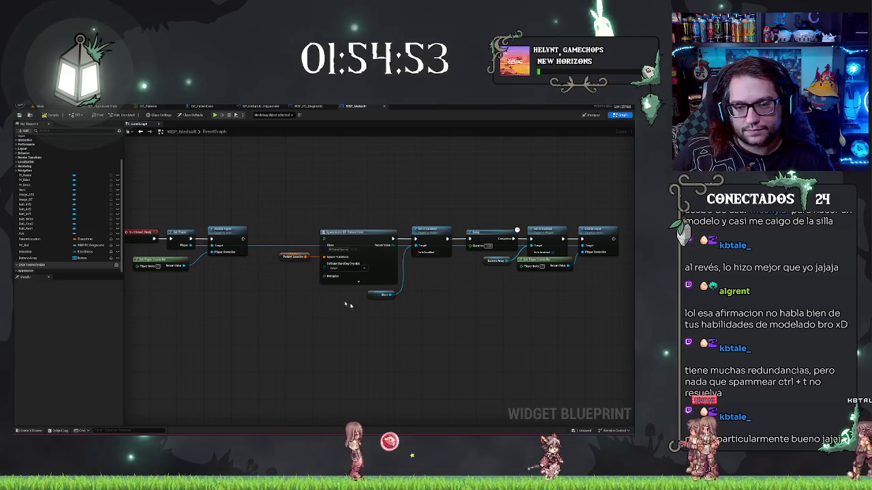
left_click_drag(240, 241, 243, 240)
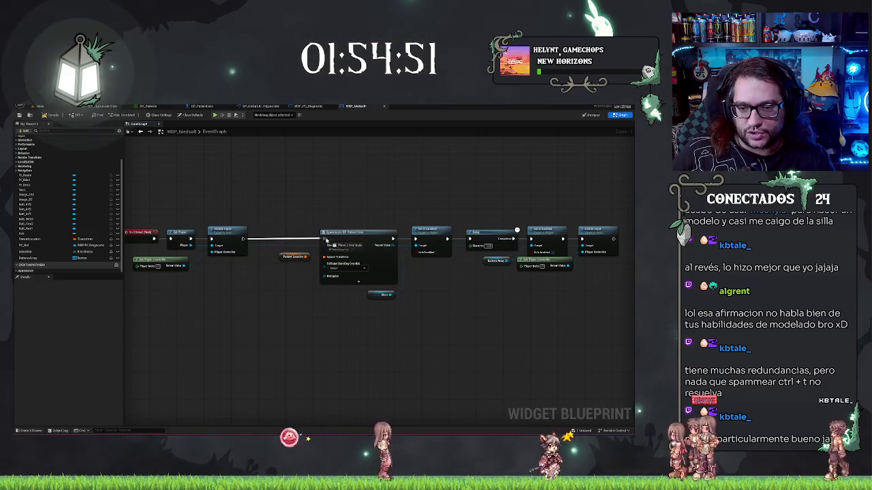
left_click_drag(325, 240, 323, 239)
Step: Shift the nodes left, insert a Delay before Enable Input, and return to the level editor
left_click_drag(279, 189, 551, 335)
mouse_move(543, 262)
left_mouse_down()
mouse_move(486, 262)
mouse_move(532, 262)
left_mouse_up()
left_click(503, 282)
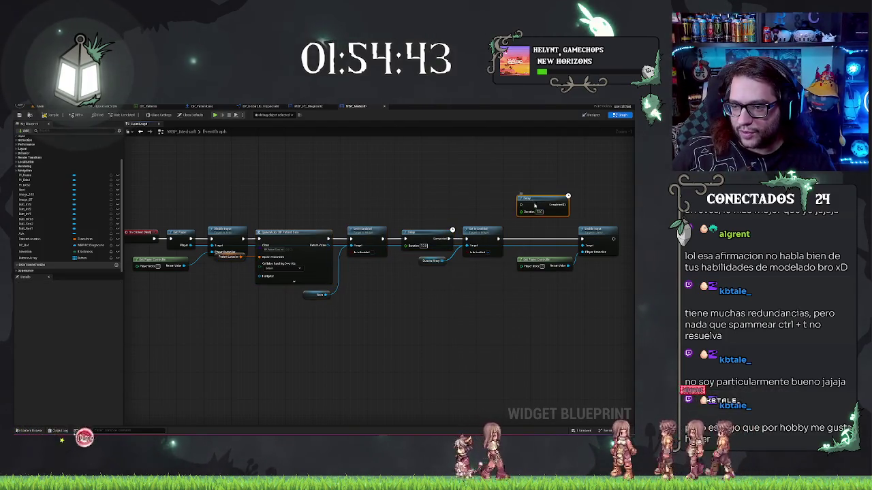
left_click_drag(535, 205, 535, 239)
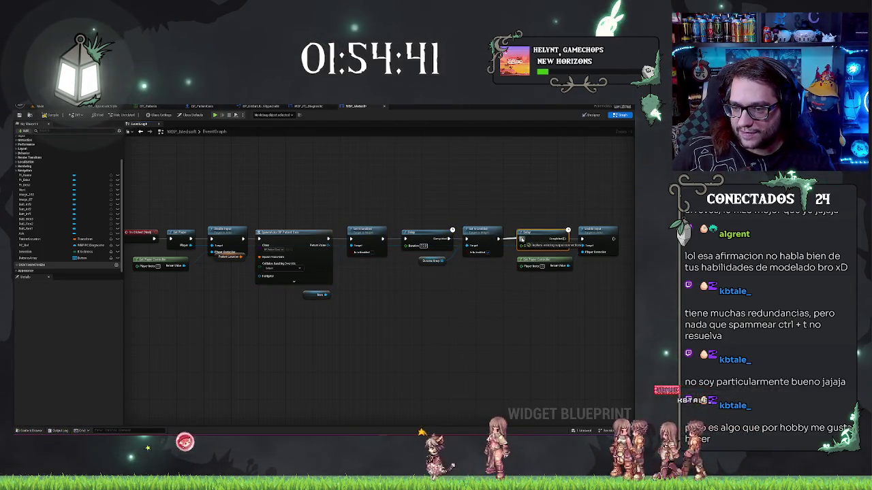
left_click_drag(575, 240, 578, 236)
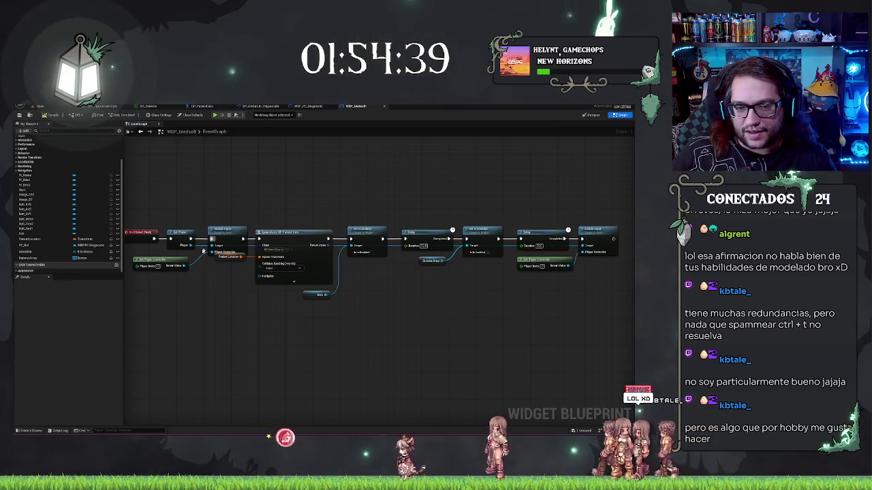
left_click_drag(215, 256, 216, 267)
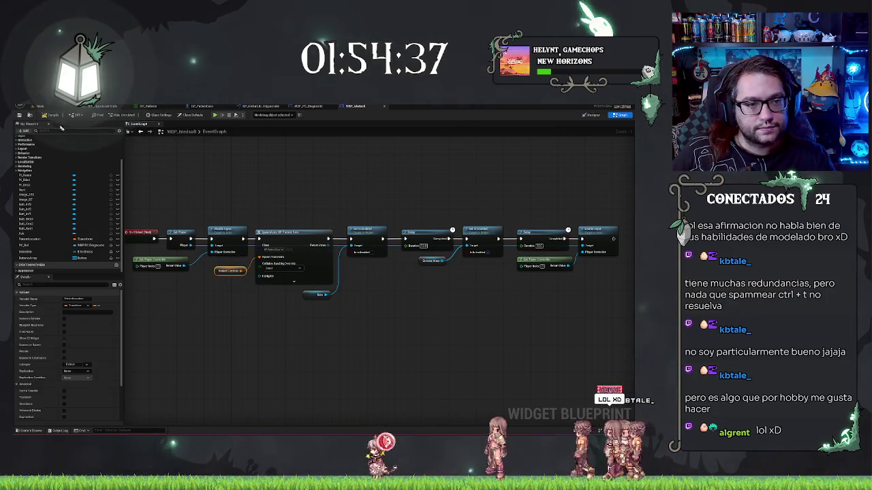
left_click(77, 108)
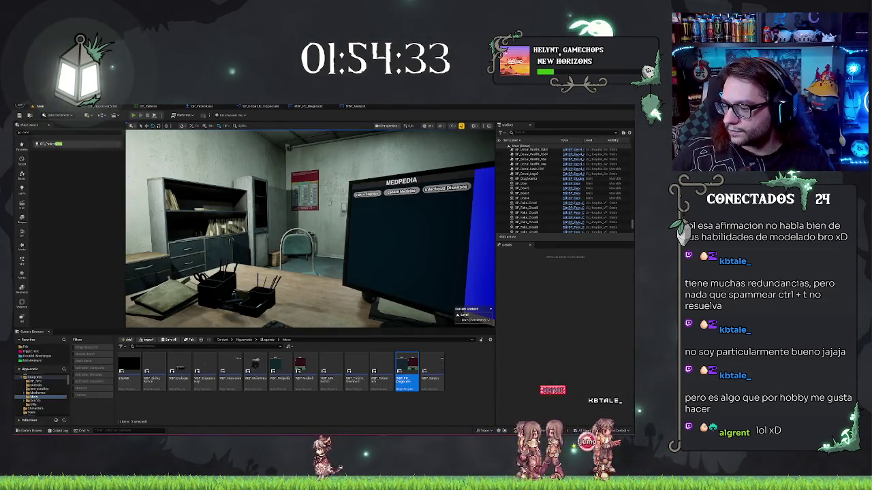
key("alt+p")
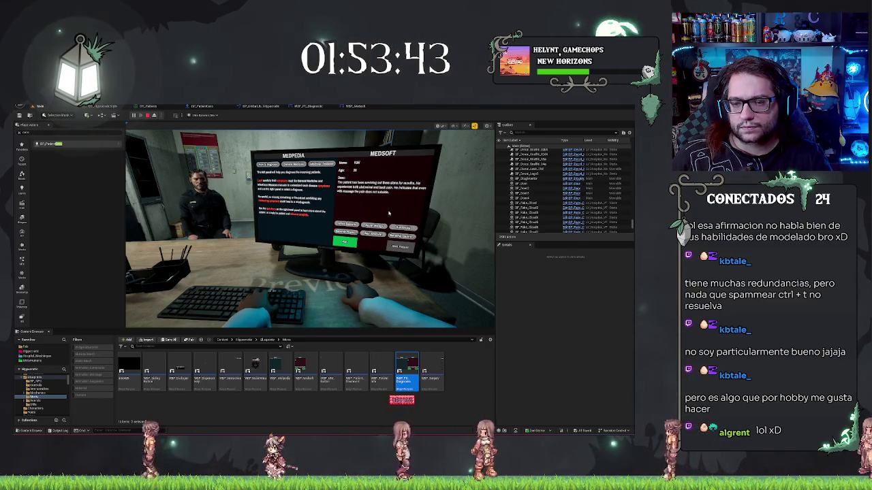
key("Escape")
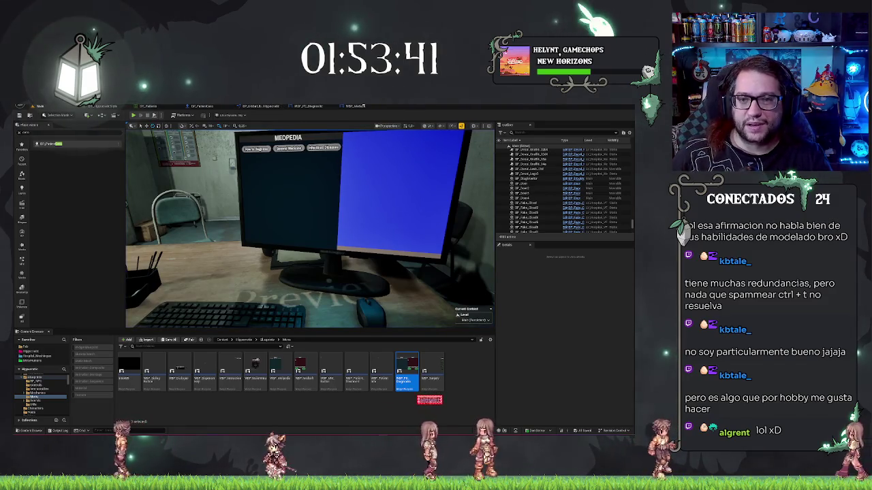
Step: Review the WBP_PC_Diagnostic graph and Designer, then open the WBP_Medsoft Designer layout
left_click(361, 106)
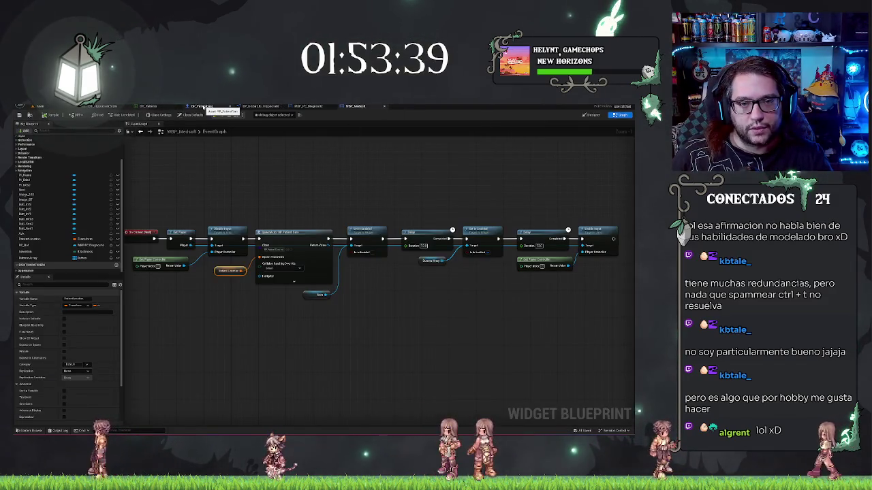
left_click(310, 108)
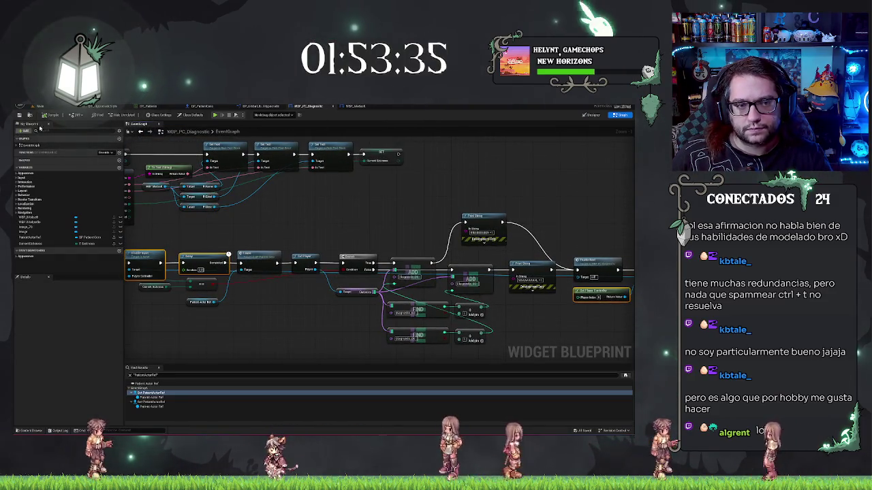
scroll(331, 205, "down", 4)
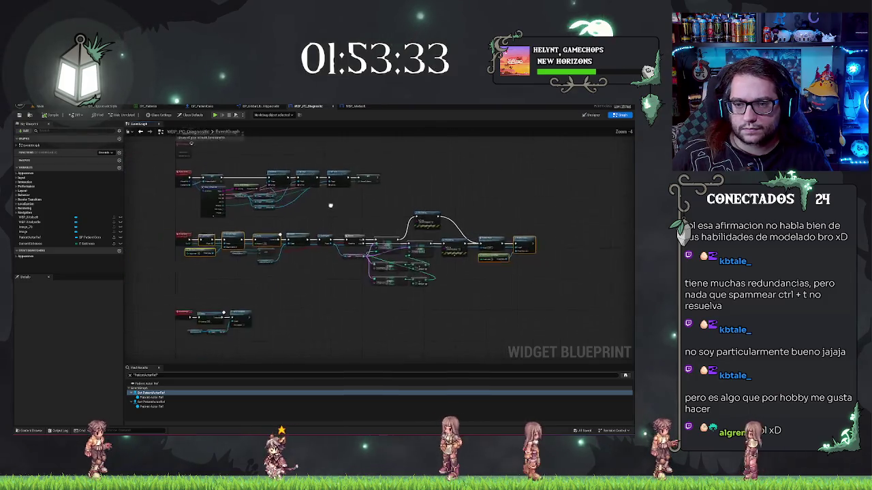
left_click(591, 114)
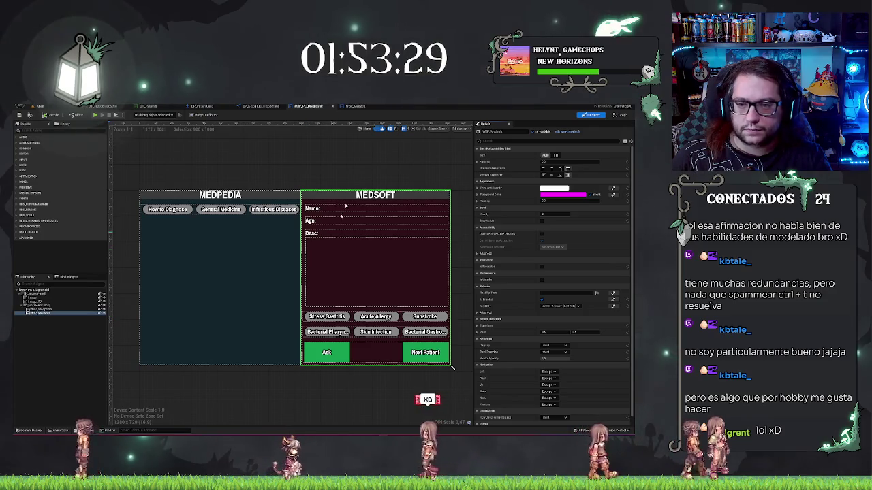
left_click(355, 105)
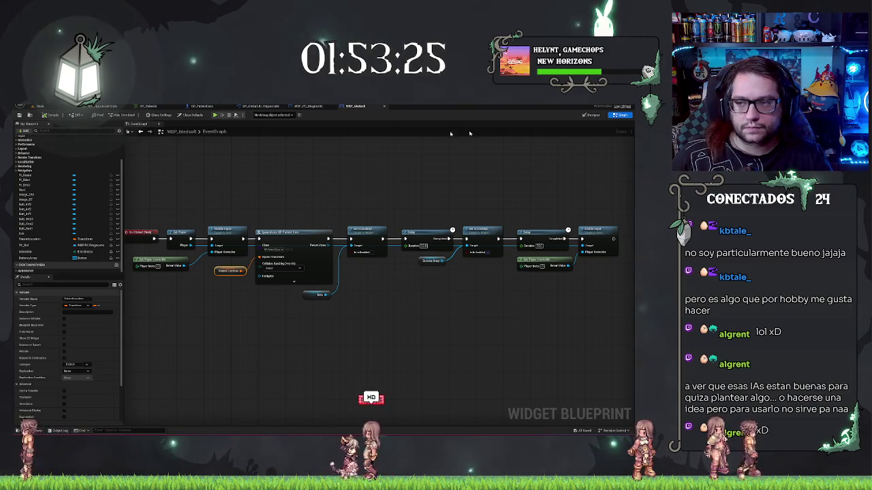
left_click(592, 114)
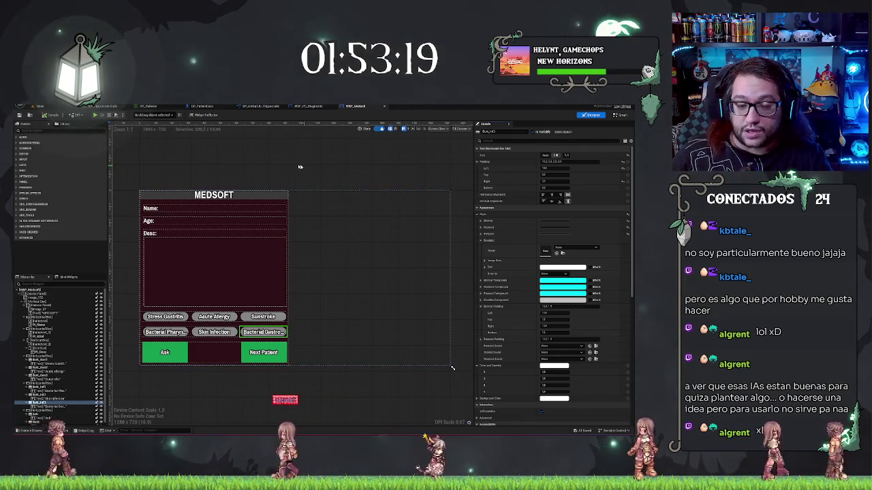
Step: Multi-select Stress Gastritis, Acute Allergy, Bacterial Pharyngitis, Skin Infection and Bacterial Gastro buttons in the Hierarchy
scroll(271, 256, "up", 2)
left_click(271, 256)
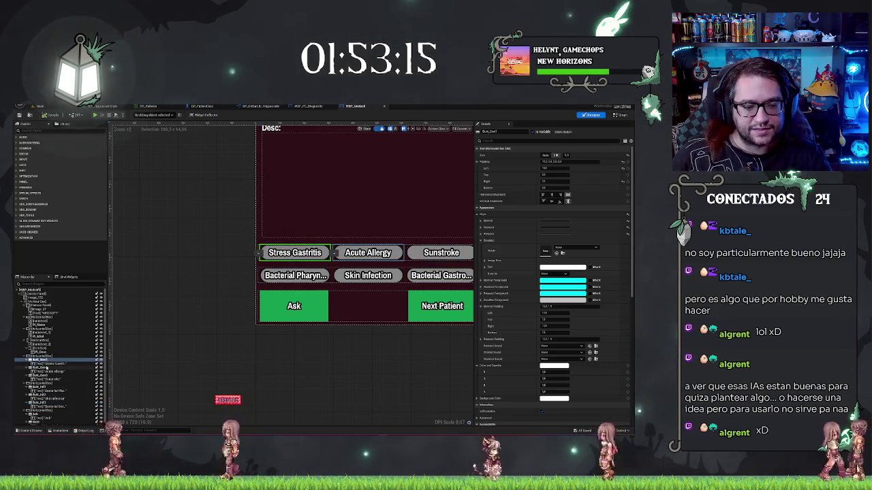
left_click(45, 370, "ctrl")
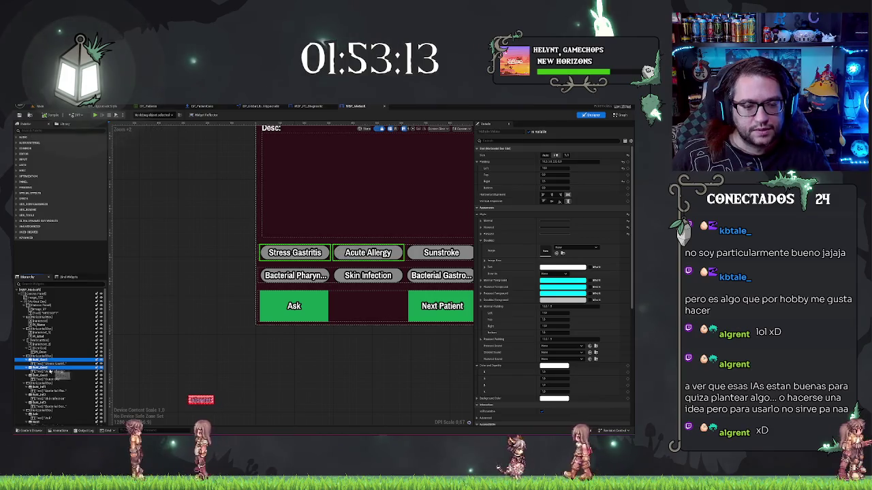
left_click(41, 375, "ctrl")
left_click(38, 387, "ctrl")
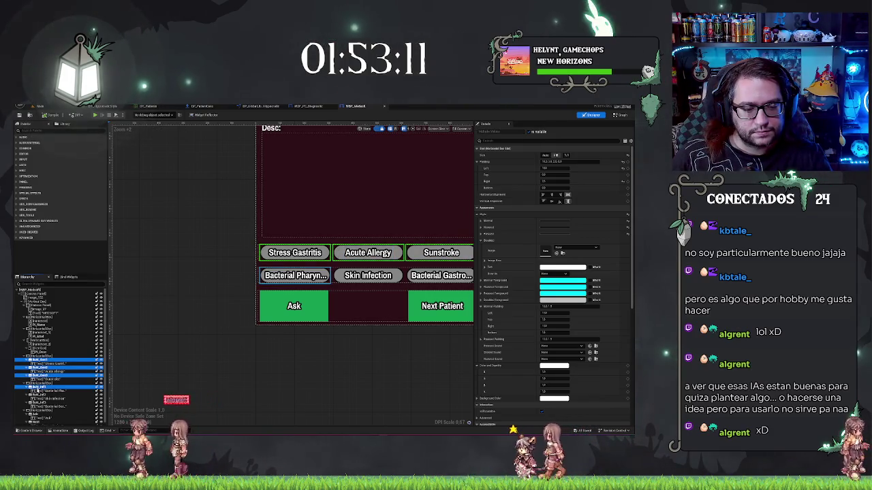
left_click(38, 402, "ctrl")
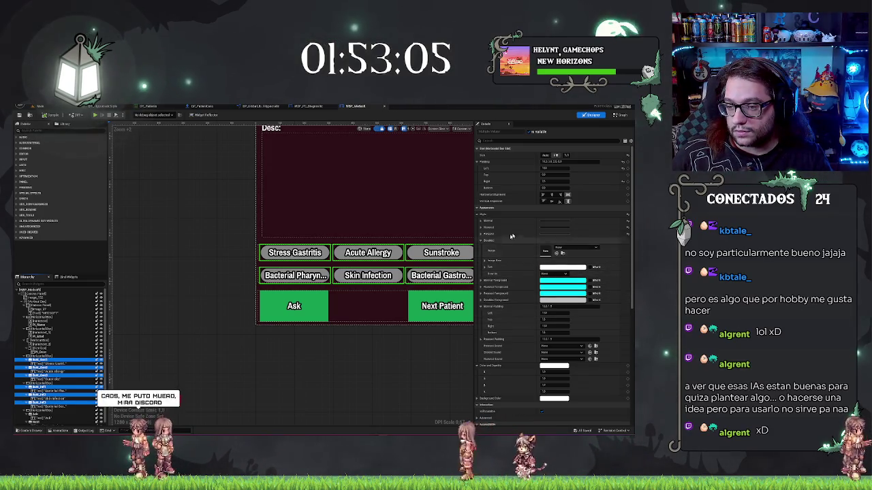
left_click(568, 269)
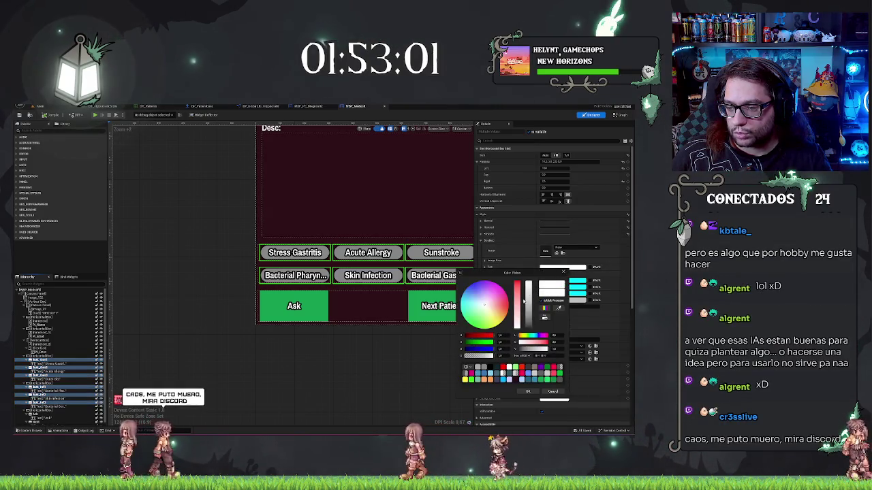
Step: Lower the buttons' Tint alpha to a semi-transparent grey, then select the first button row
left_click_drag(471, 356, 485, 357)
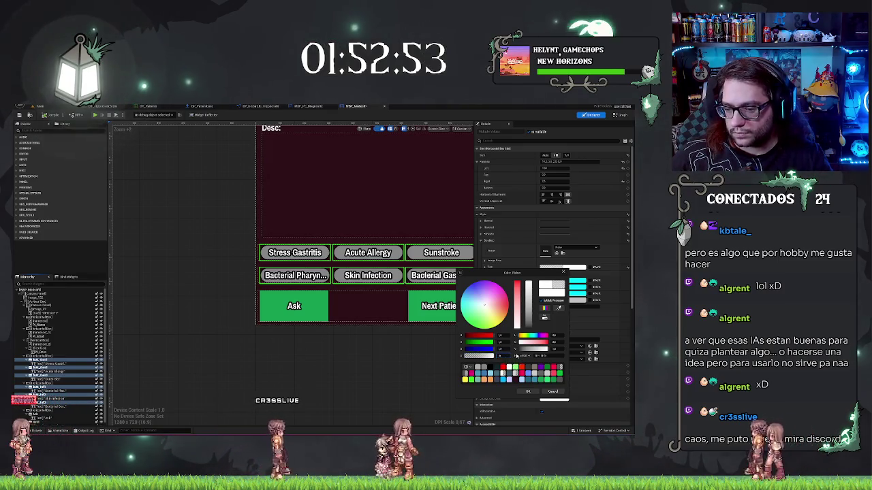
left_click(528, 391)
left_click_drag(360, 362, 340, 352)
left_click(42, 356)
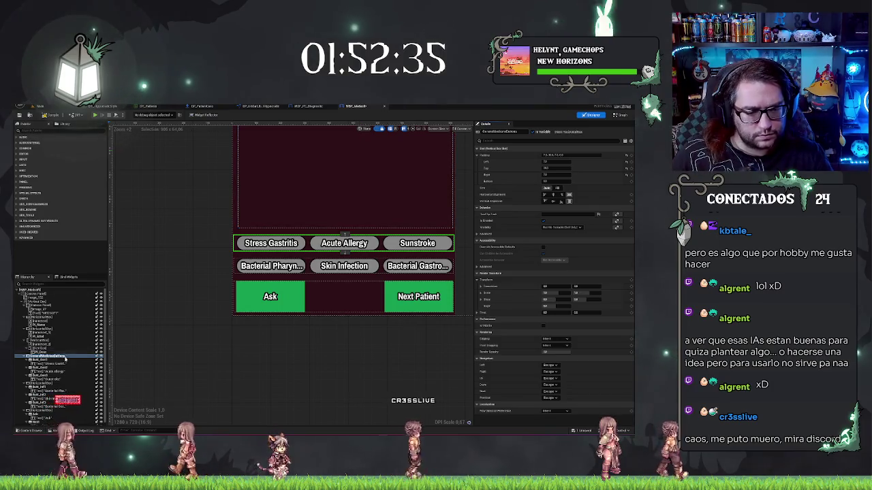
Step: Rename the second diagnosis button row's Horizontal Box to Row2, then go back to the hospital level
left_click(41, 384)
key("F2")
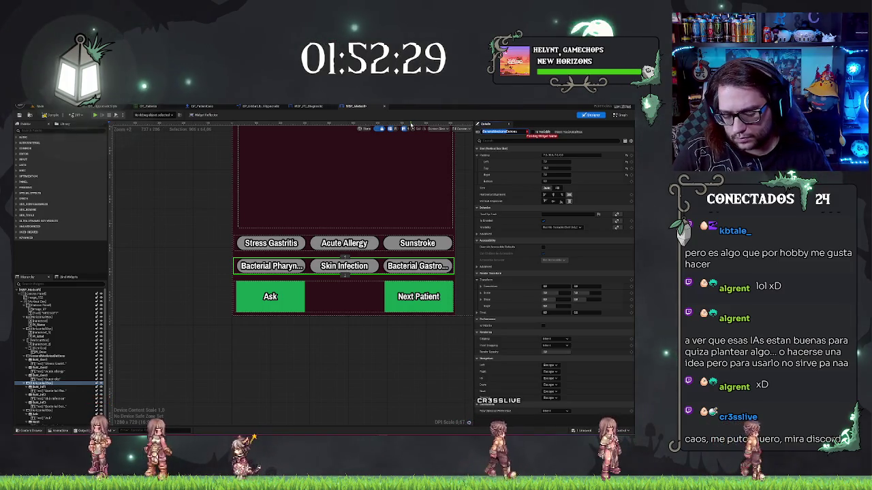
type("Row2")
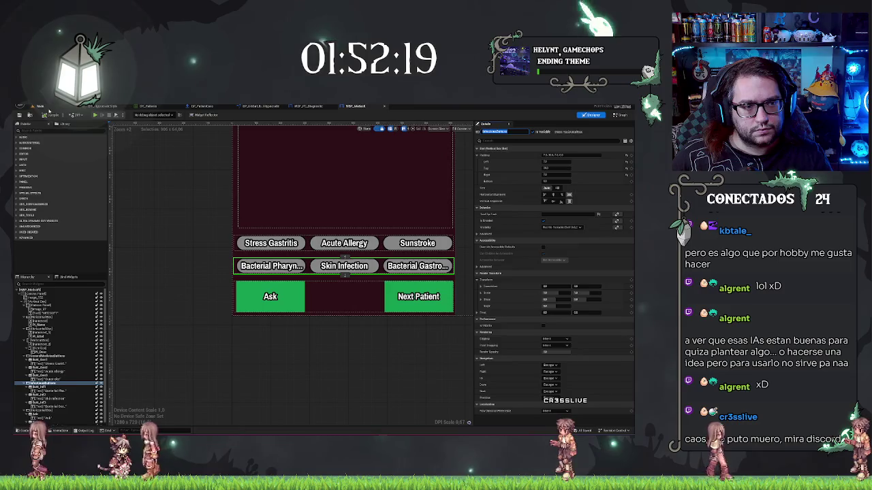
left_click(43, 107)
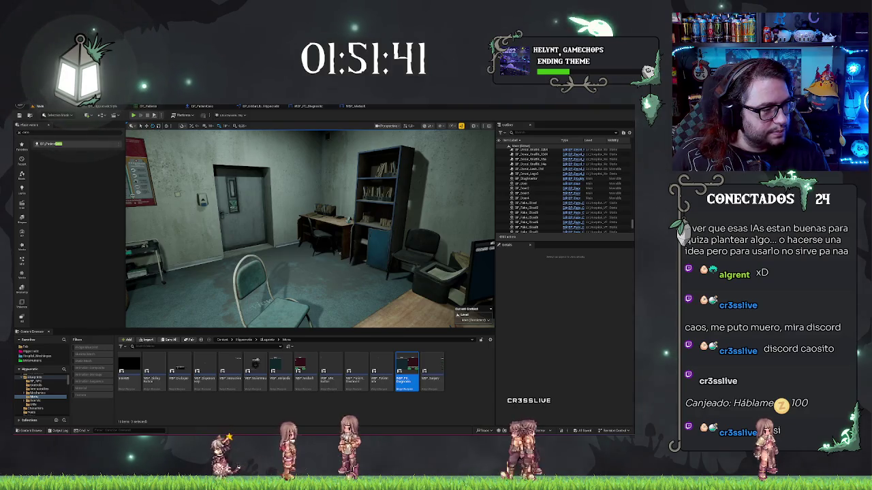
Step: Switch to Discord and play the shared gameplay video from the DM in full screen
key("alt+Tab")
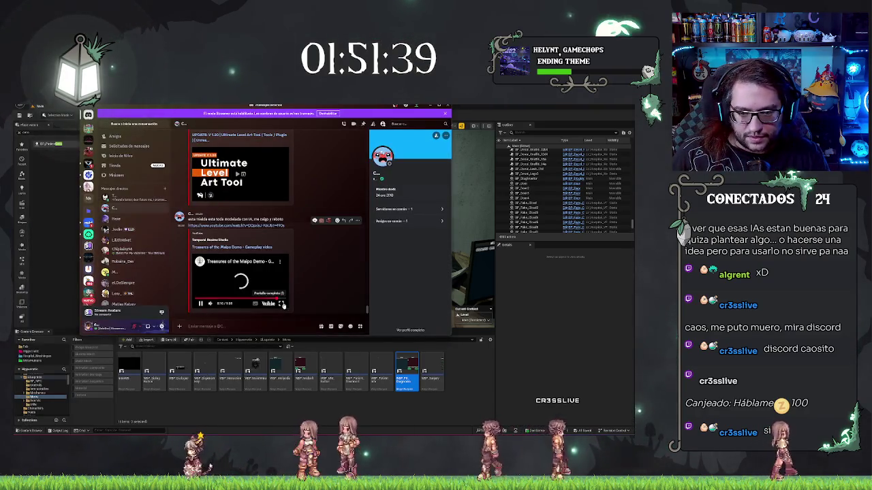
left_click(283, 304)
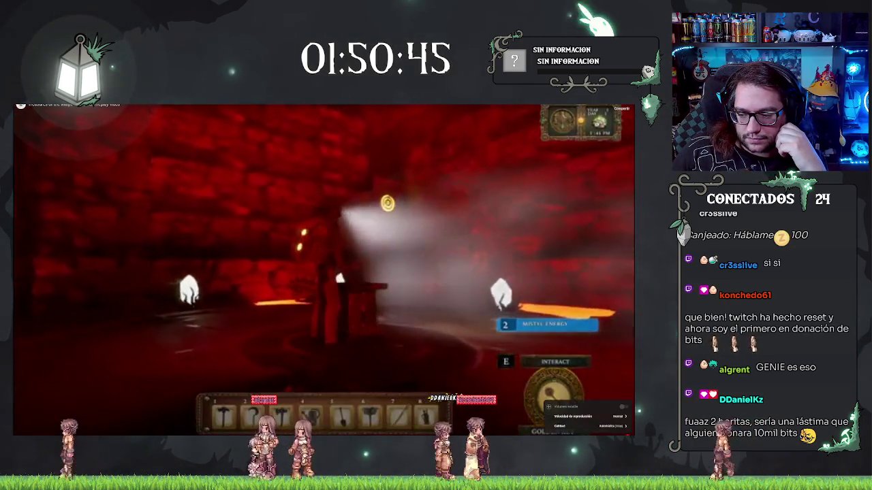
Step: Dismiss the quality settings menu and keep watching the Fields of Kinship gameplay footage
left_click(589, 399)
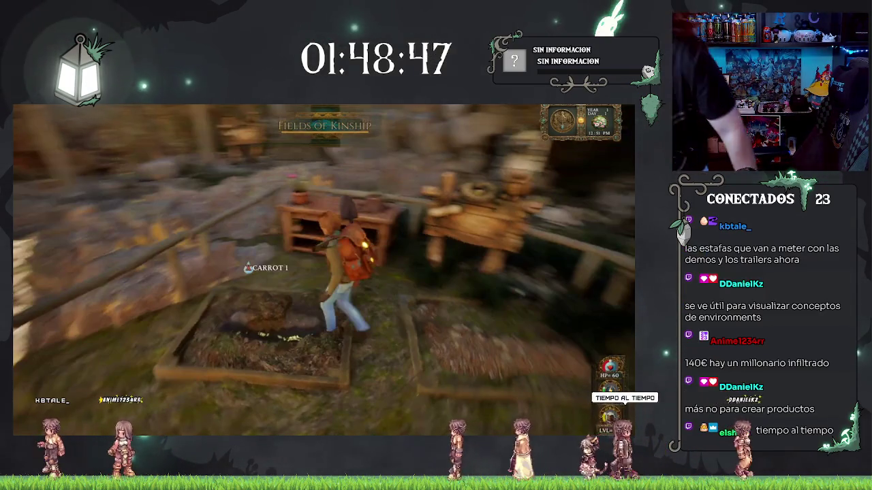
mouse_move(363, 236)
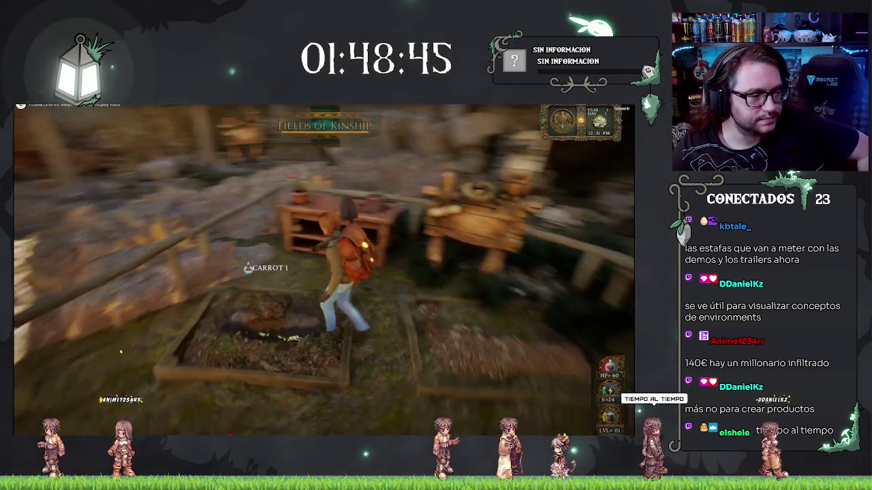
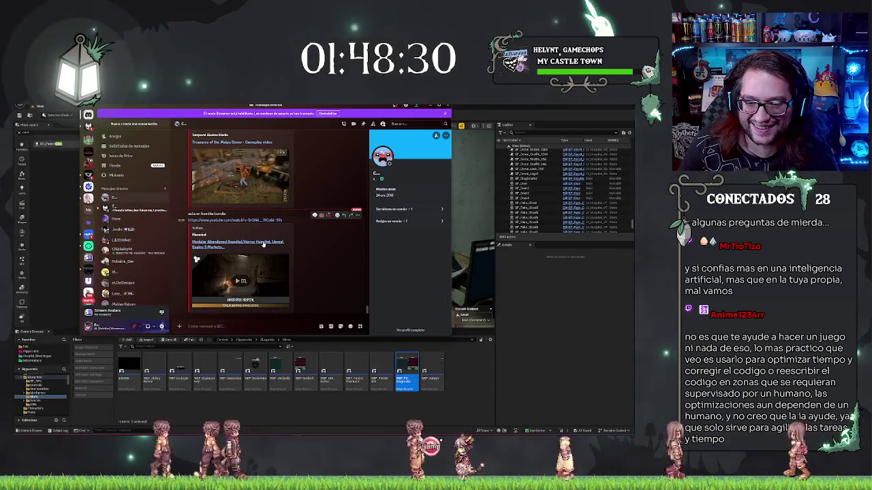
Step: Switch from Discord back to the hospital level, then to the Project Genie browser page
key("alt+Tab")
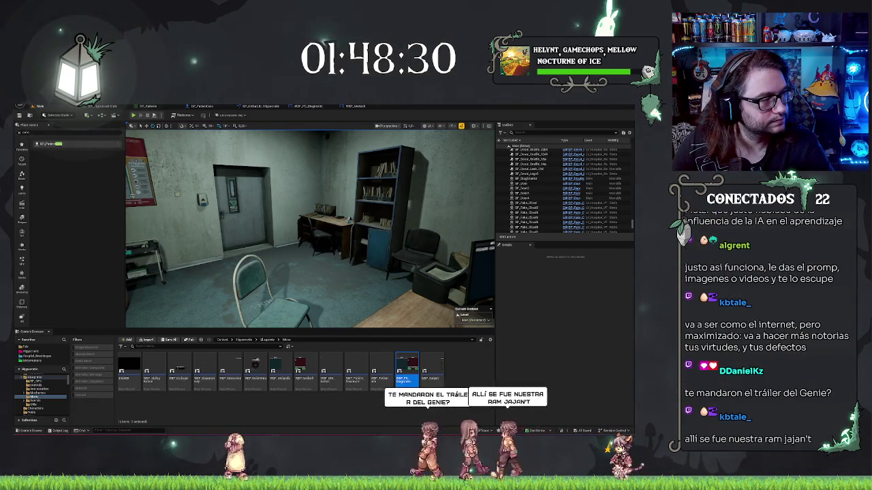
key("alt+Tab")
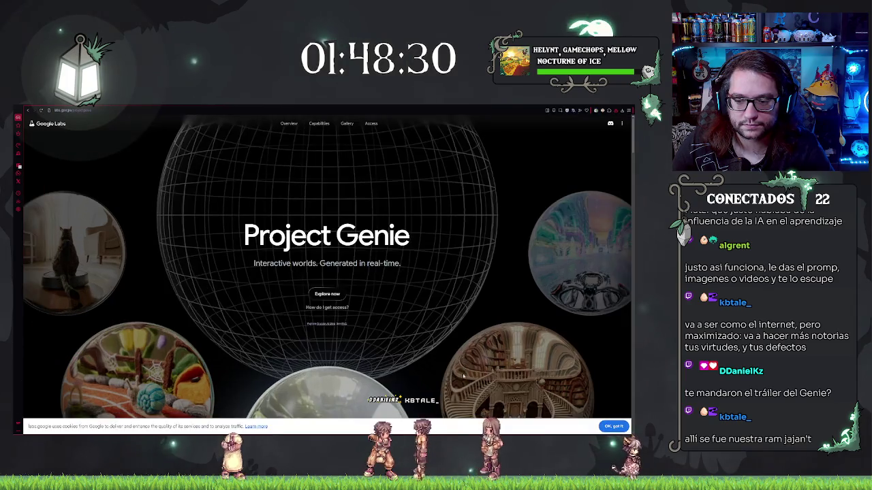
Step: Accept the cookie notice and scroll down to the alpine meadow cabin 'Explore natural worlds' example
left_click(613, 427)
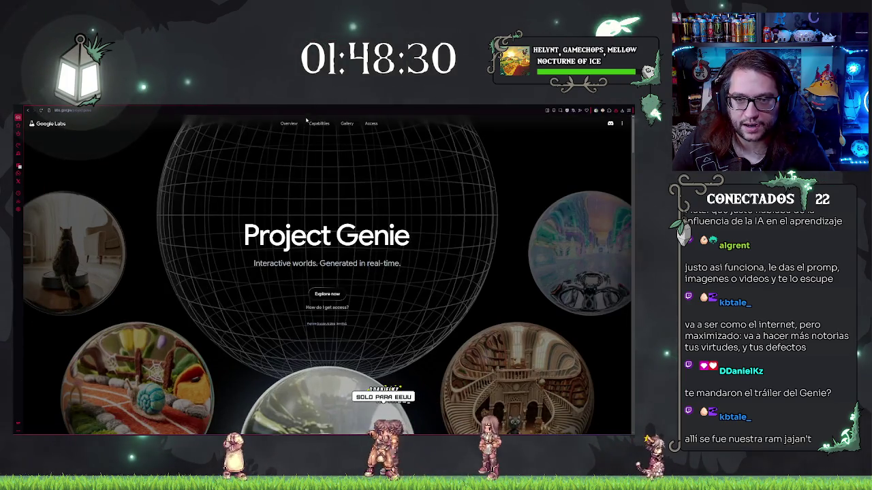
scroll(343, 172, "down", 5)
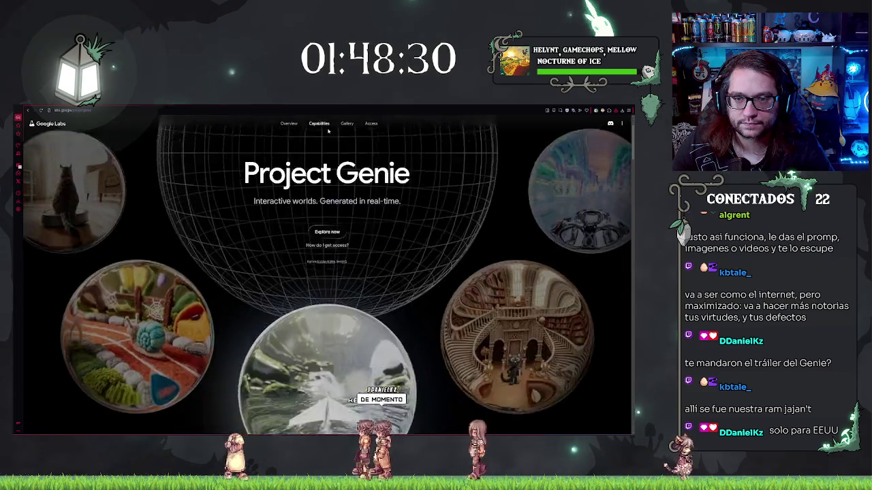
scroll(344, 171, "down", 3)
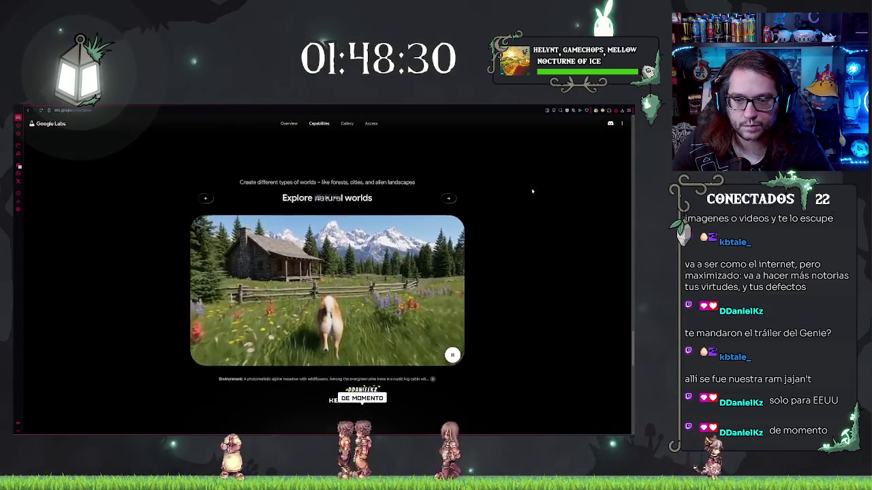